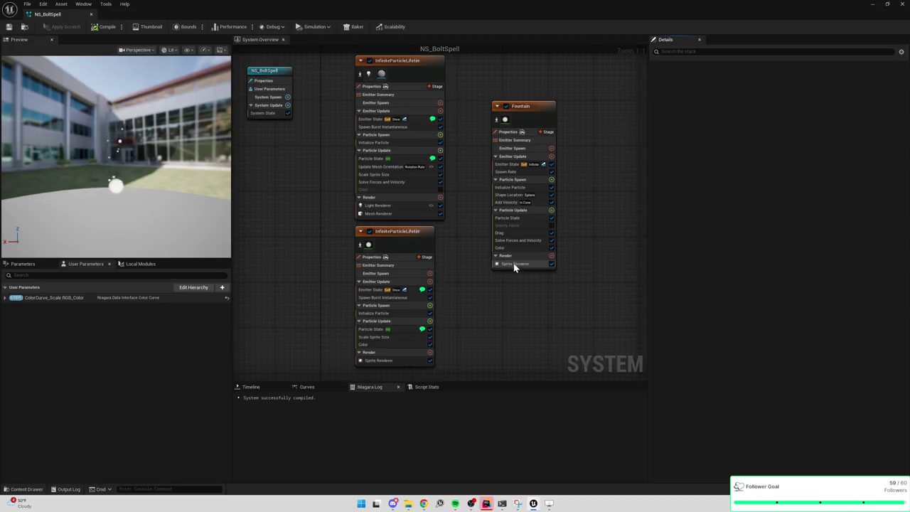
# Step: Search the Fountain sprite material picker for 'cloud' without choosing one, then open the Content Drawer
pyautogui.click(780, 101)
pyautogui.write('cloud')
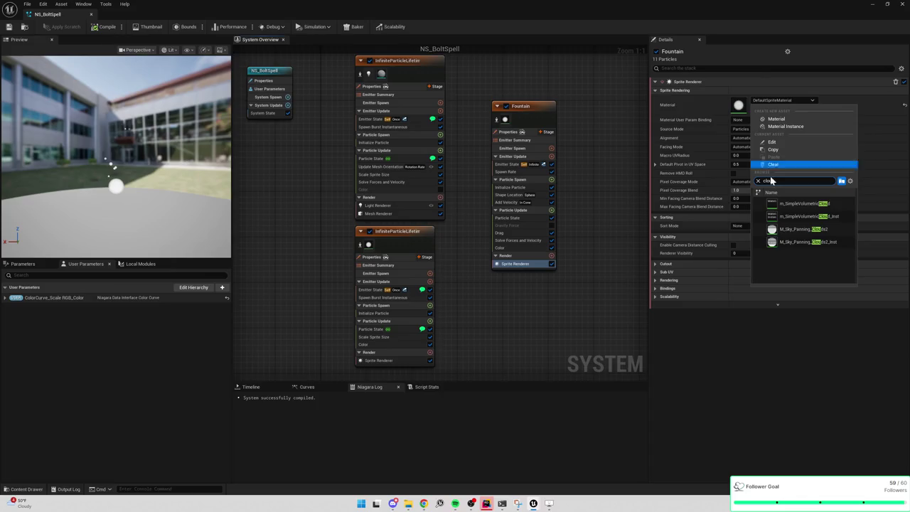
pyautogui.click(609, 193)
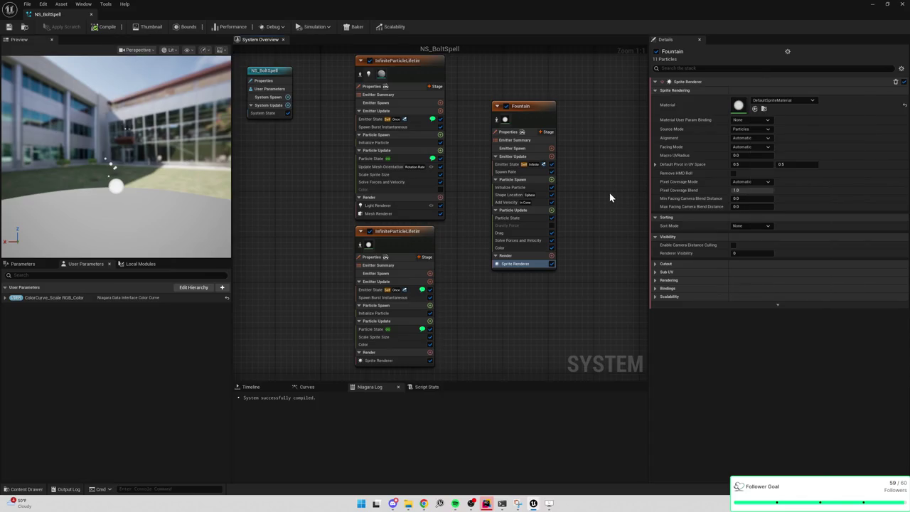
pyautogui.hotkey('ctrl', 'space')
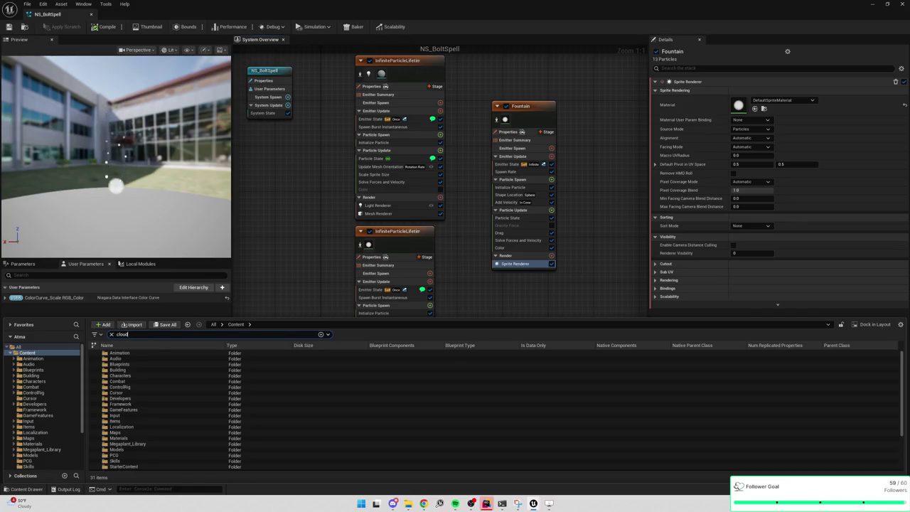
# Step: Open T_Clouds3_BaseColor in its own tab and browse to the Materials folder
pyautogui.doubleClick(141, 354)
pyautogui.click(25, 27)
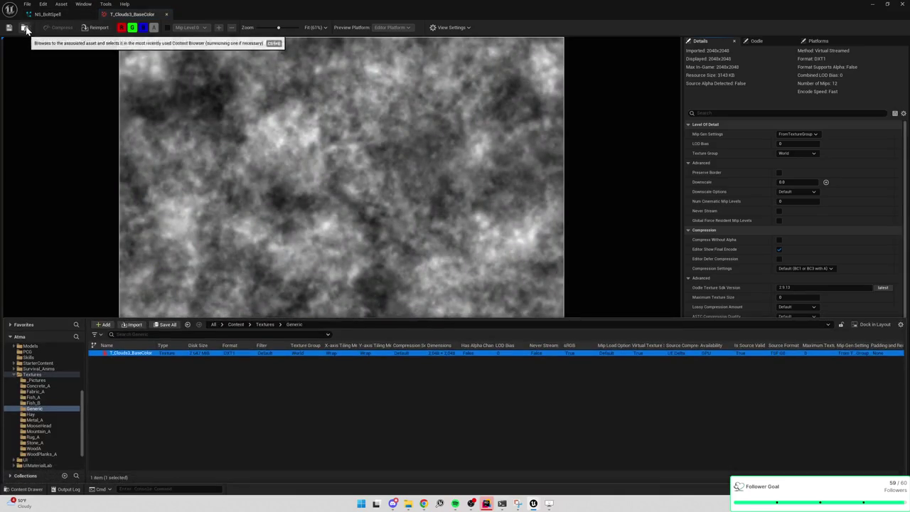
pyautogui.scroll(1, 20, 379)
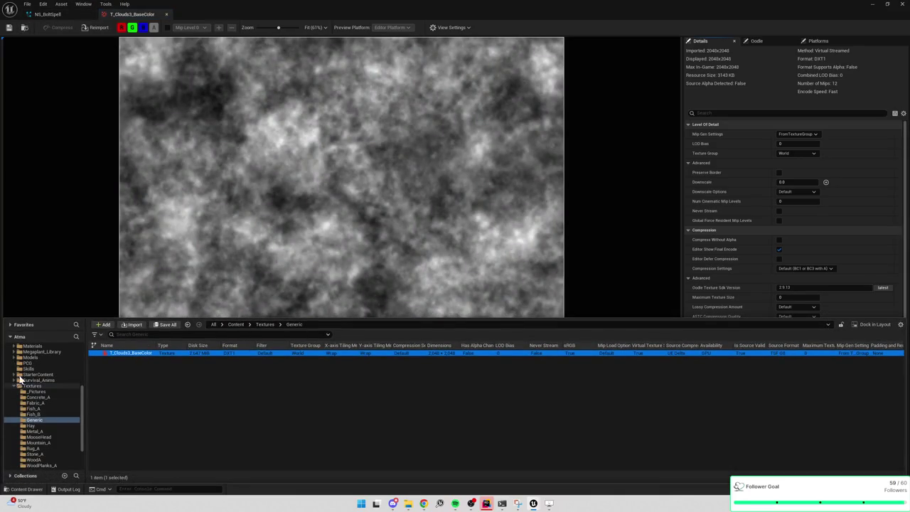
pyautogui.click(14, 388)
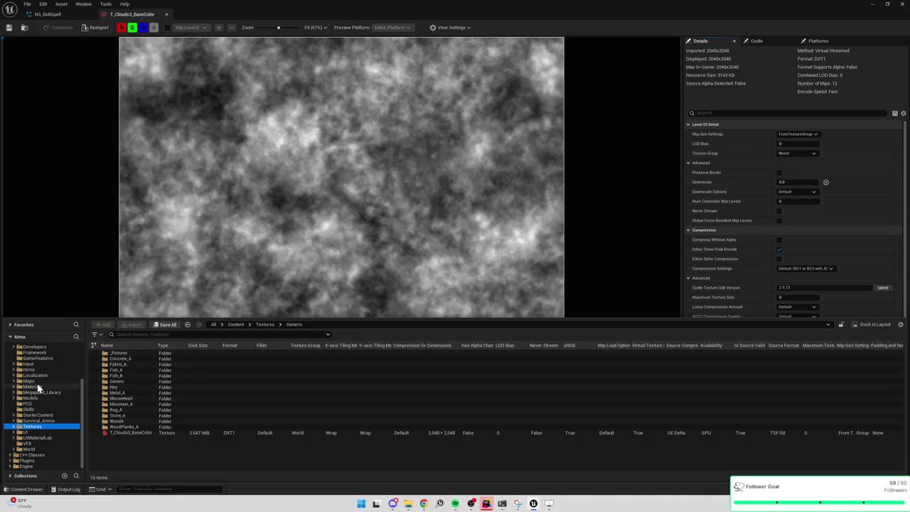
pyautogui.click(34, 386)
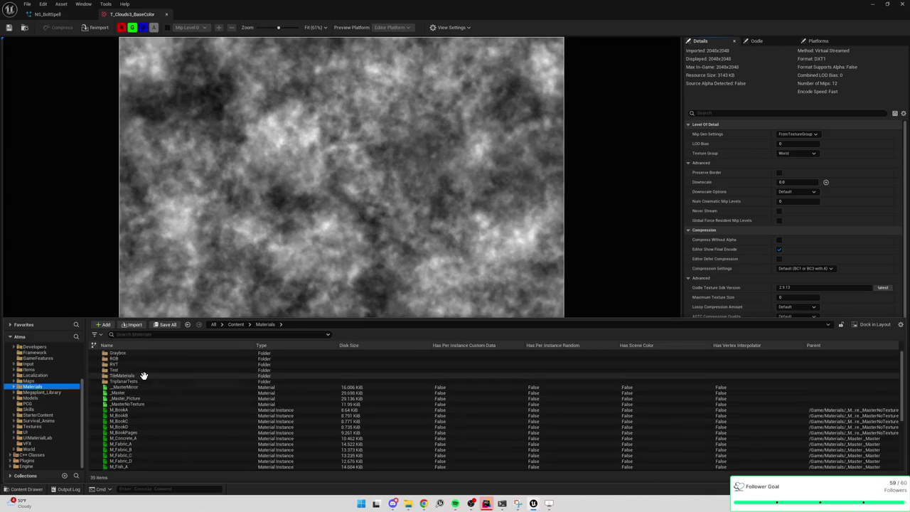
pyautogui.scroll(-5, 143, 358)
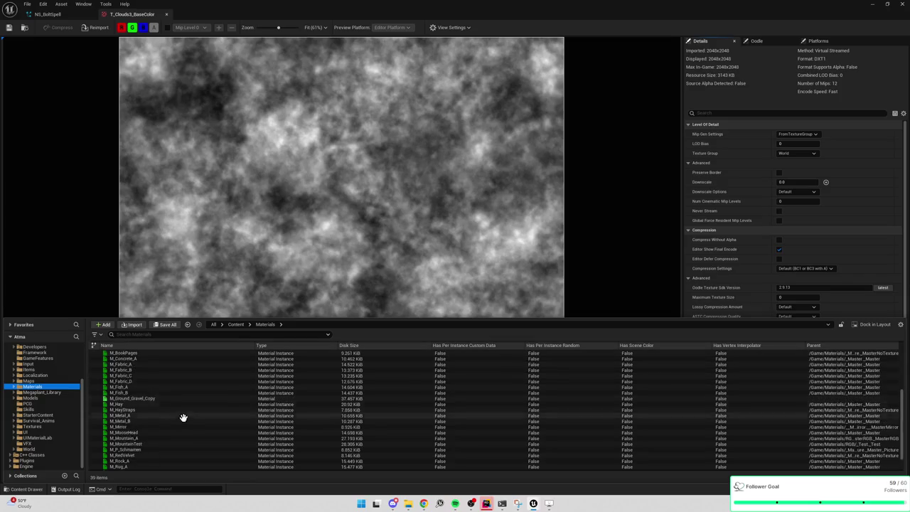
pyautogui.rightClick(32, 390)
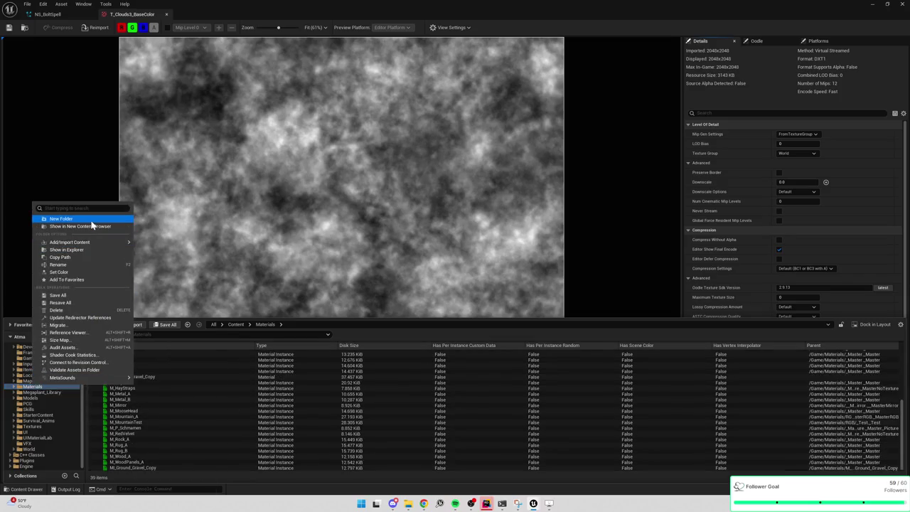
# Step: Create a new folder named Generic inside Materials
pyautogui.click(90, 221)
pyautogui.write('Gener')
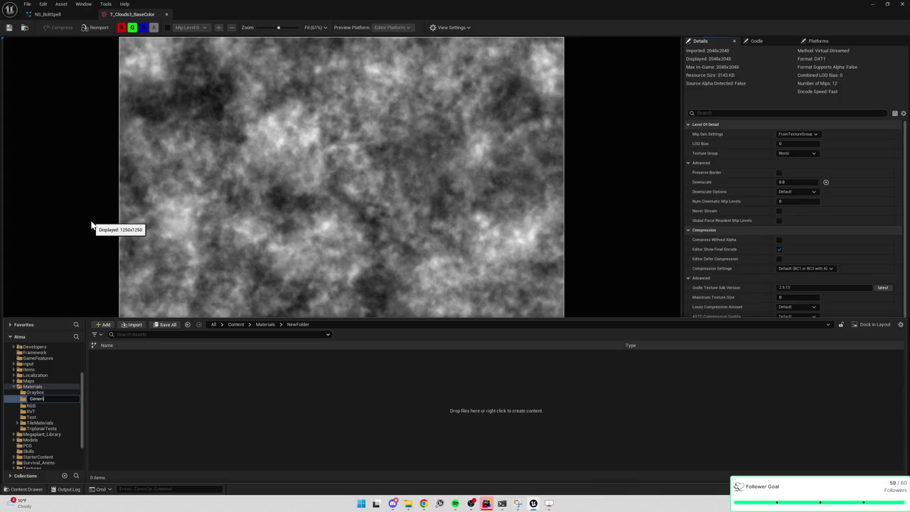
pyautogui.write('c')
pyautogui.press('Return')
# Step: Add a material named M_ParticleTexture in Generic and open it
pyautogui.rightClick(228, 376)
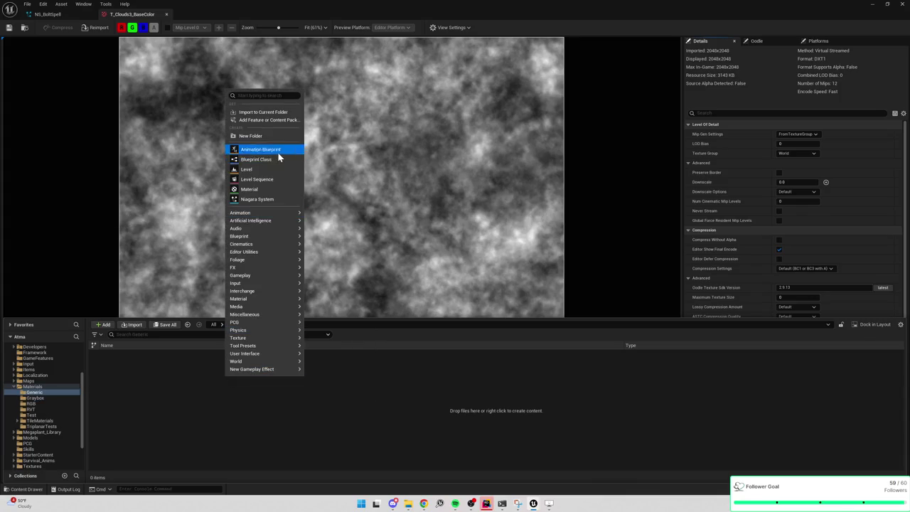
pyautogui.click(258, 190)
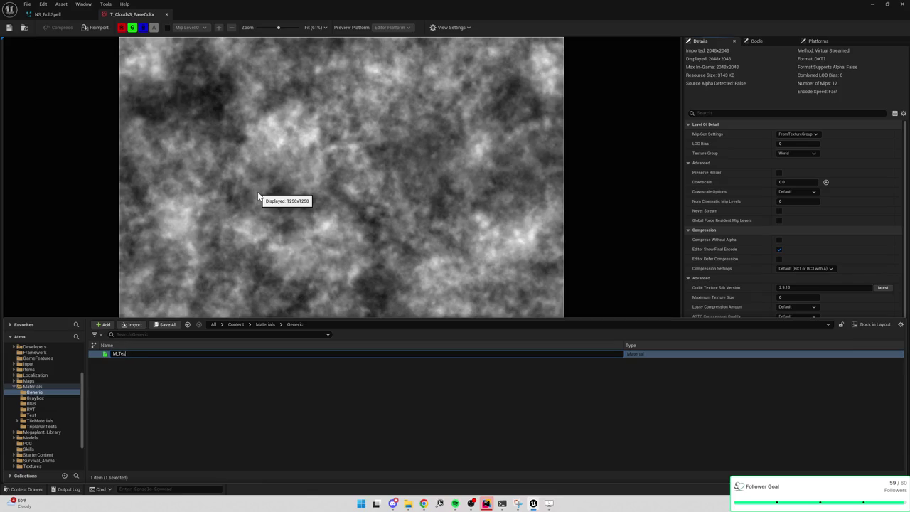
pyautogui.write('ture')
pyautogui.press('Return')
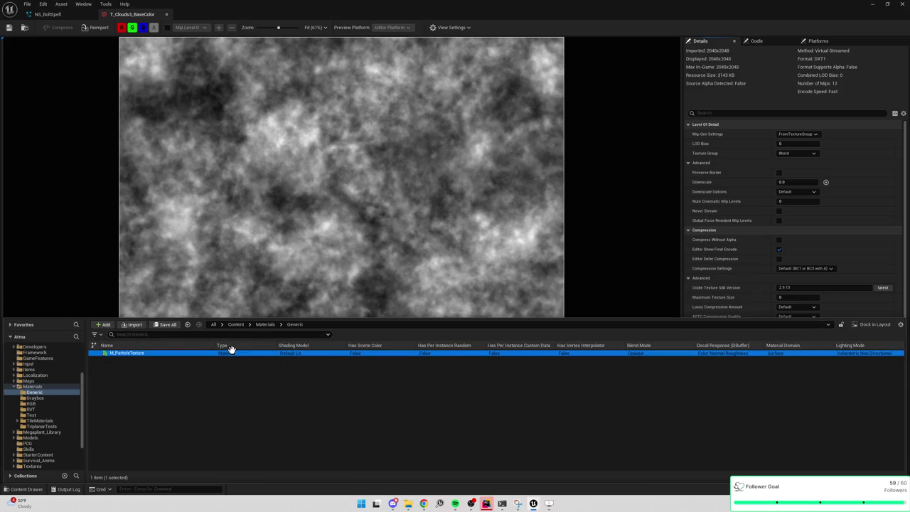
pyautogui.doubleClick(232, 353)
# Step: Drag T_Clouds3_BaseColor into the material graph and wire its RGB into Base Color
pyautogui.rightClick(374, 151)
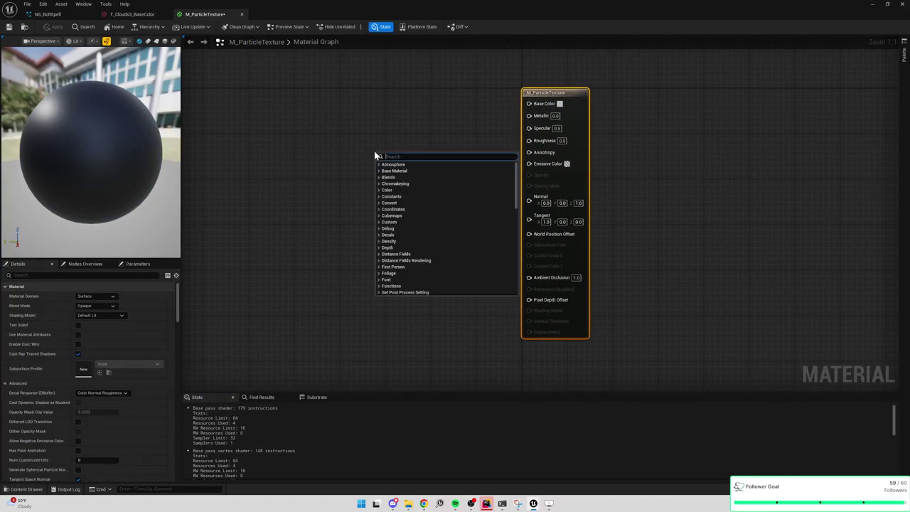
pyautogui.click(431, 115)
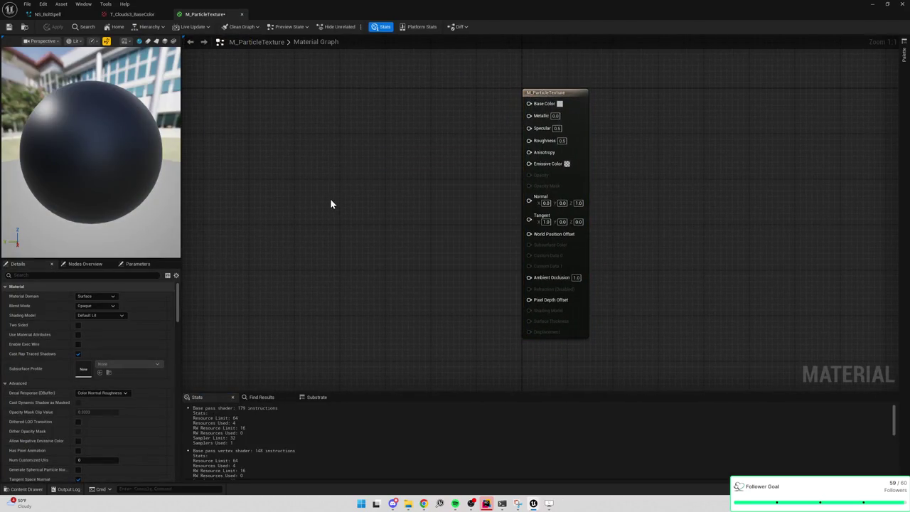
pyautogui.hotkey('ctrl', 'space')
pyautogui.click(236, 103)
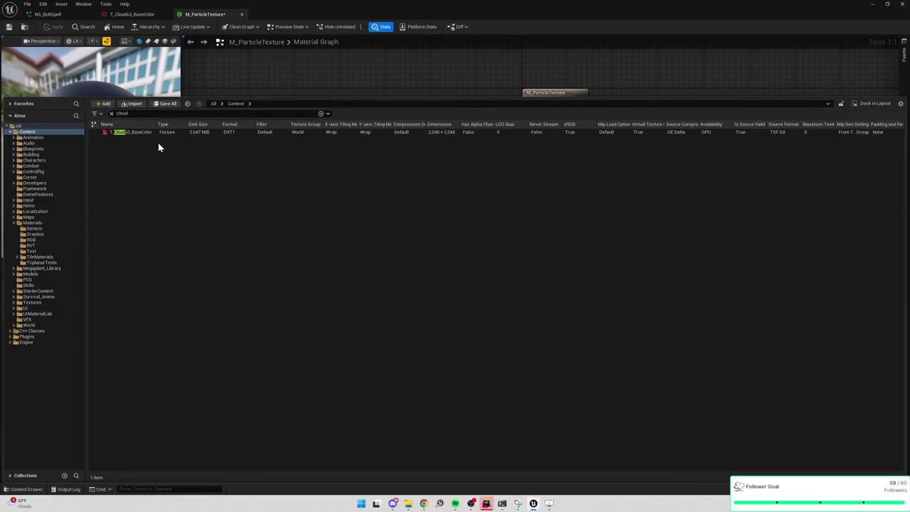
pyautogui.moveTo(142, 132)
pyautogui.mouseDown()
pyautogui.moveTo(399, 110)
pyautogui.moveTo(388, 152)
pyautogui.moveTo(430, 139)
pyautogui.mouseUp()
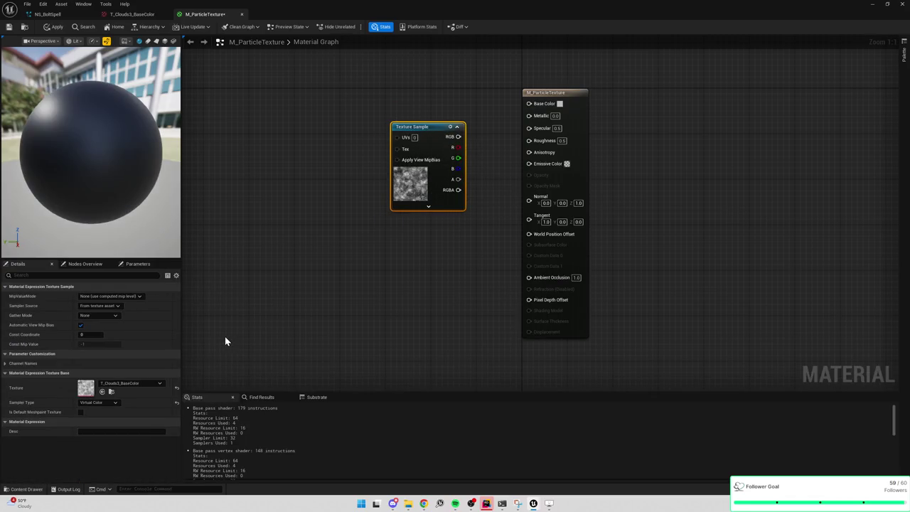
pyautogui.moveTo(421, 268); pyautogui.dragTo(397, 299)
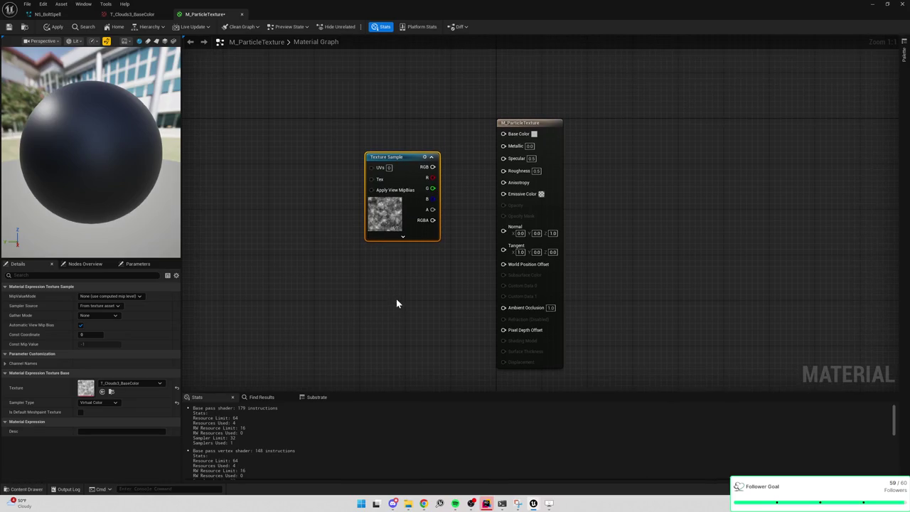
pyautogui.moveTo(418, 268); pyautogui.dragTo(415, 278)
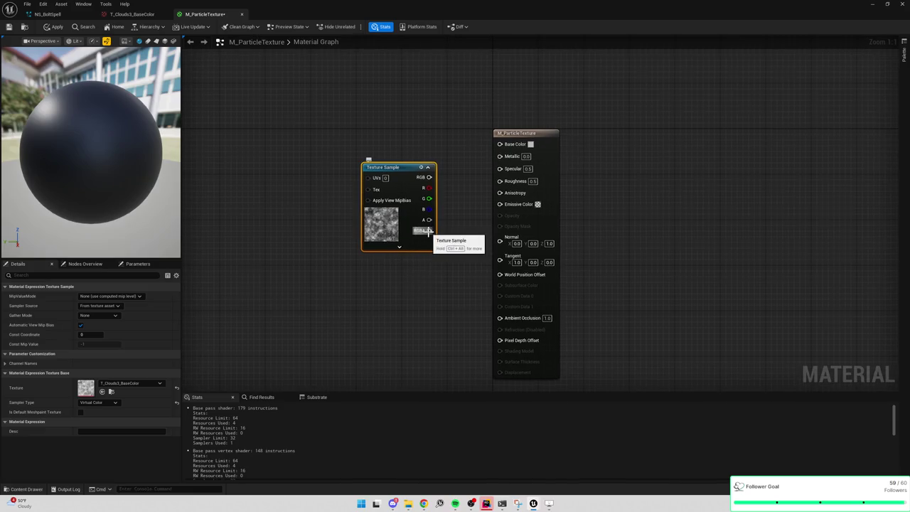
pyautogui.moveTo(429, 177); pyautogui.dragTo(499, 143)
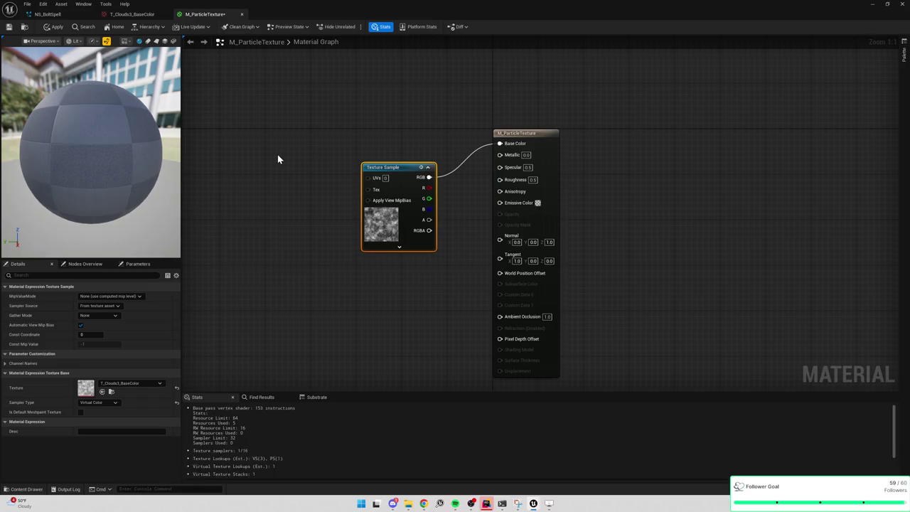
pyautogui.moveTo(428, 230)
pyautogui.mouseDown()
pyautogui.moveTo(445, 237)
pyautogui.moveTo(428, 219)
pyautogui.moveTo(469, 213)
pyautogui.moveTo(484, 229)
pyautogui.mouseUp()
pyautogui.click(539, 148)
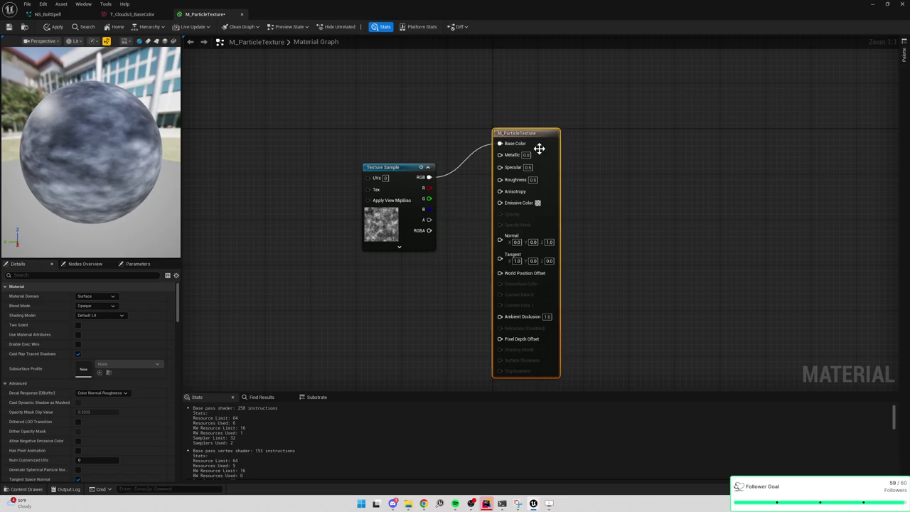
# Step: Keep the Surface domain and set the shading model to Unlit and the blend mode to Additive
pyautogui.click(103, 297)
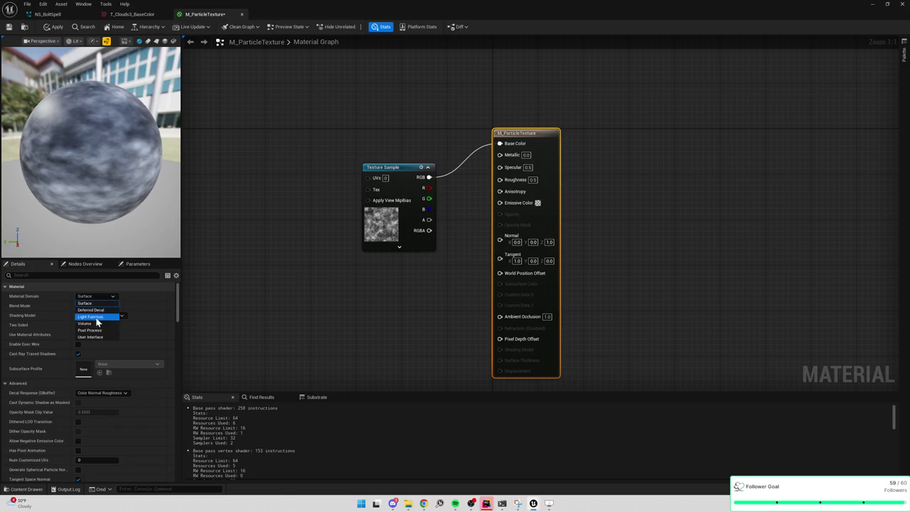
pyautogui.click(165, 308)
pyautogui.click(244, 305)
pyautogui.click(98, 315)
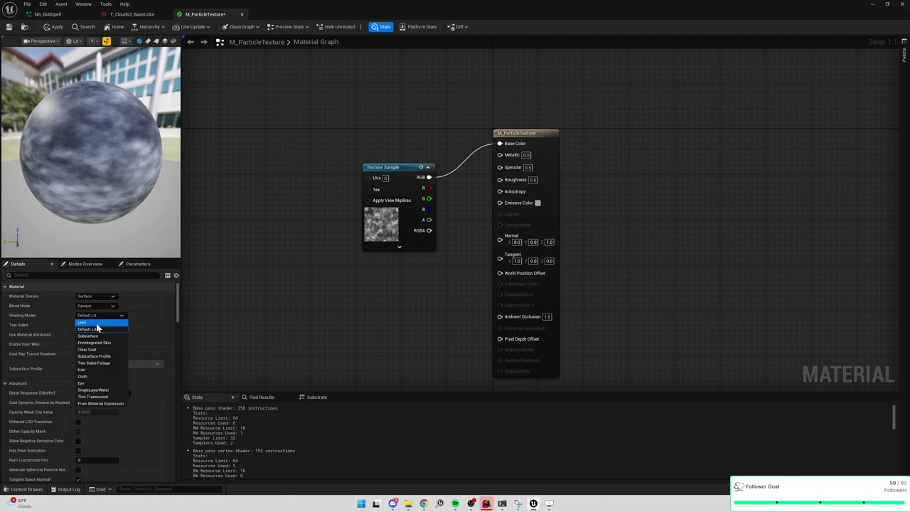
pyautogui.click(98, 323)
pyautogui.click(96, 306)
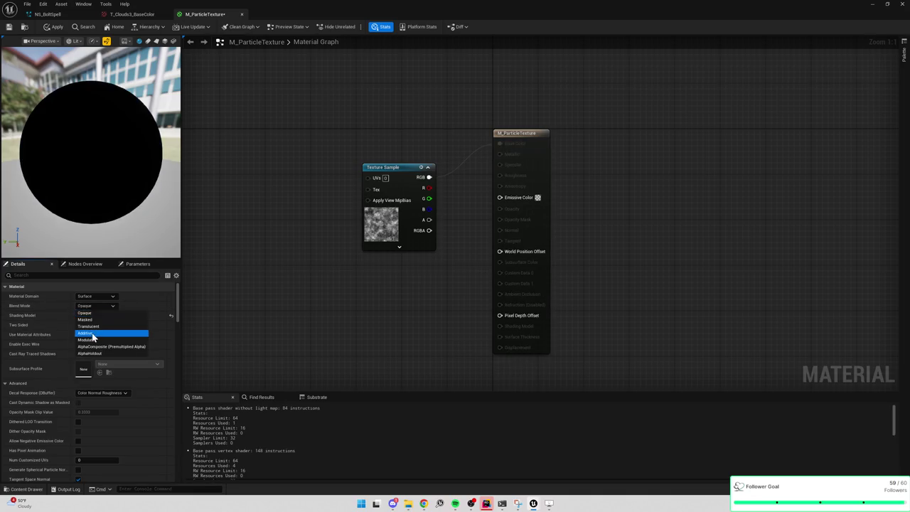
pyautogui.click(92, 332)
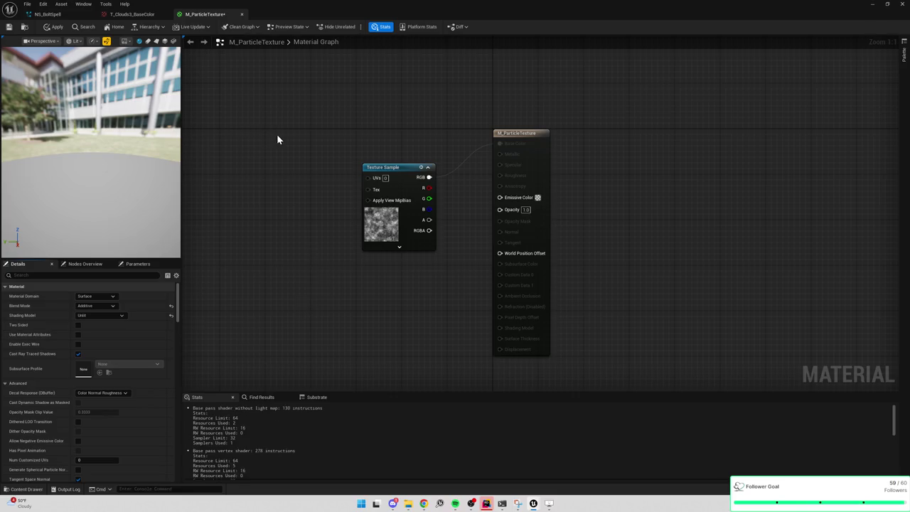
# Step: Wire texture RGB into Emissive Color and alpha into Opacity, applying the changes
pyautogui.moveTo(424, 216)
pyautogui.mouseDown()
pyautogui.moveTo(430, 225)
pyautogui.moveTo(500, 210)
pyautogui.mouseUp()
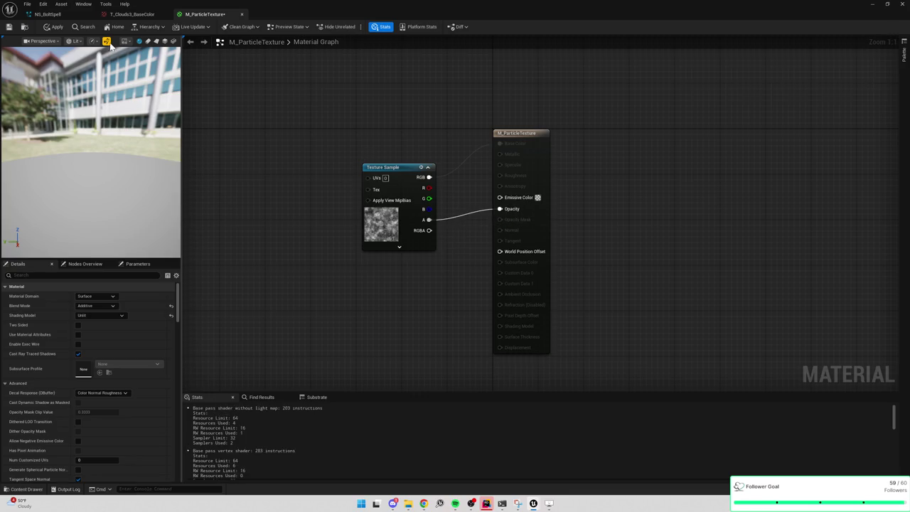
pyautogui.click(54, 29)
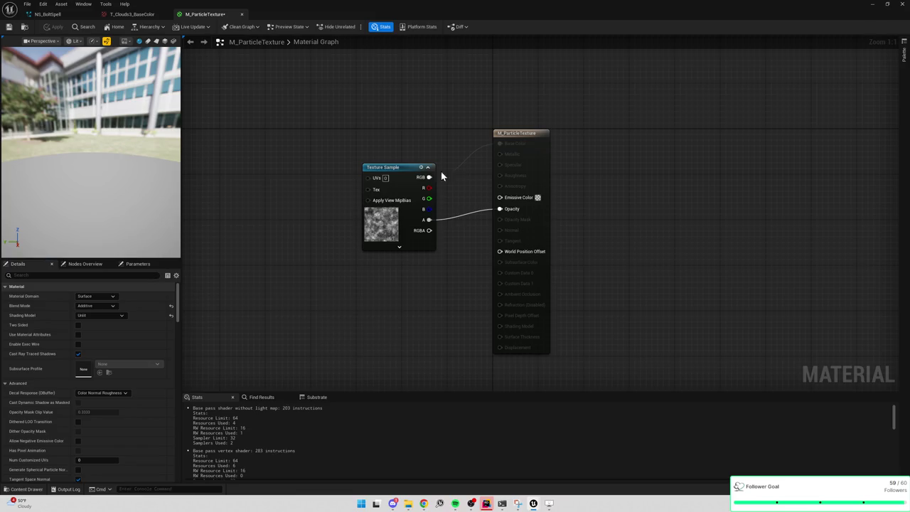
pyautogui.moveTo(428, 178); pyautogui.dragTo(501, 197)
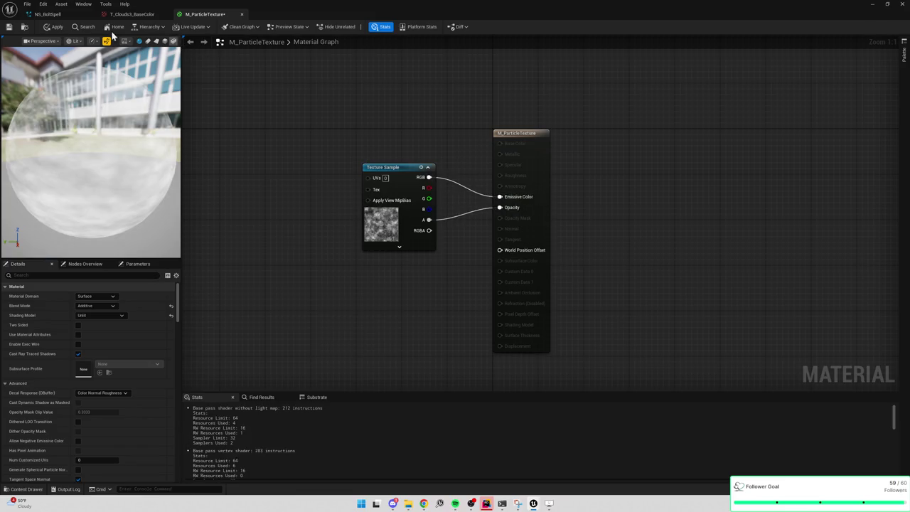
pyautogui.keyDown('alt'); pyautogui.click(428, 219); pyautogui.keyUp('alt')
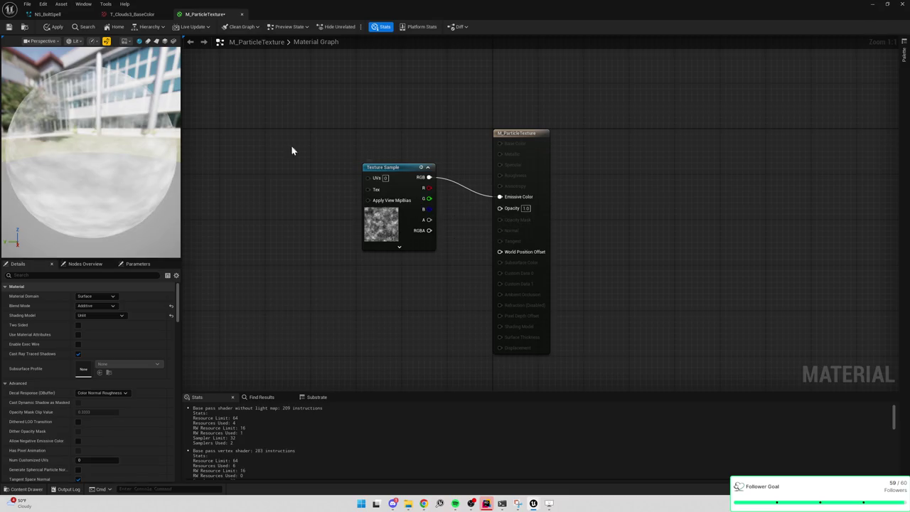
pyautogui.click(49, 28)
pyautogui.moveTo(429, 220)
pyautogui.mouseDown()
pyautogui.moveTo(487, 222)
pyautogui.moveTo(500, 208)
pyautogui.mouseUp()
pyautogui.click(54, 27)
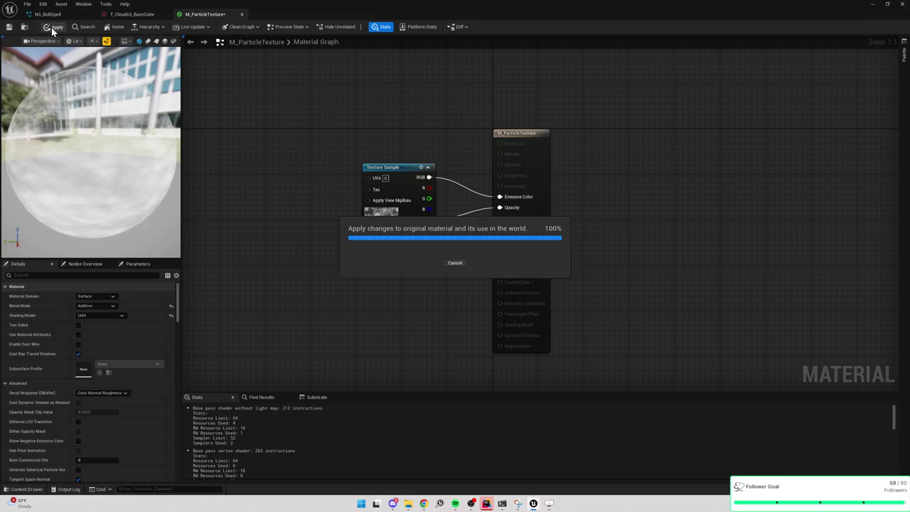
# Step: Convert the texture sample into a parameter named Texture
pyautogui.rightClick(390, 230)
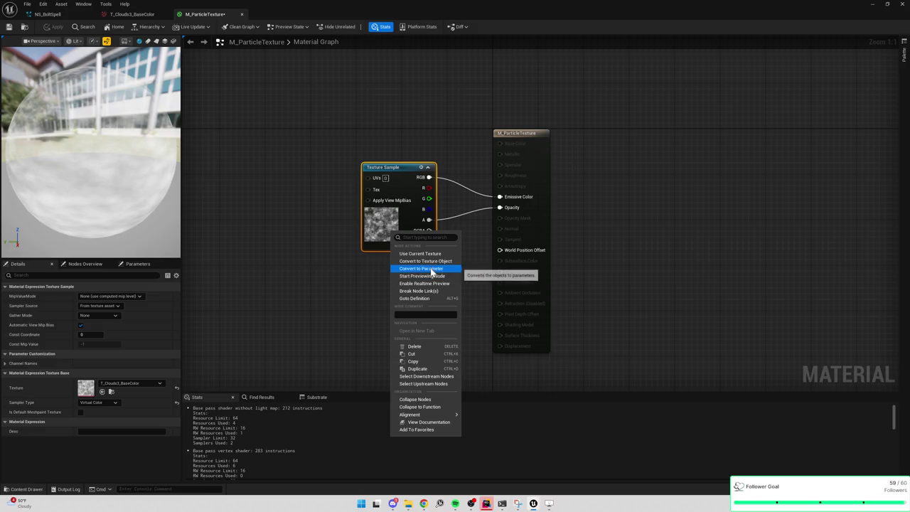
pyautogui.press('Escape')
pyautogui.write('Texture')
pyautogui.press('Return')
pyautogui.hotkey('ctrl', 's')
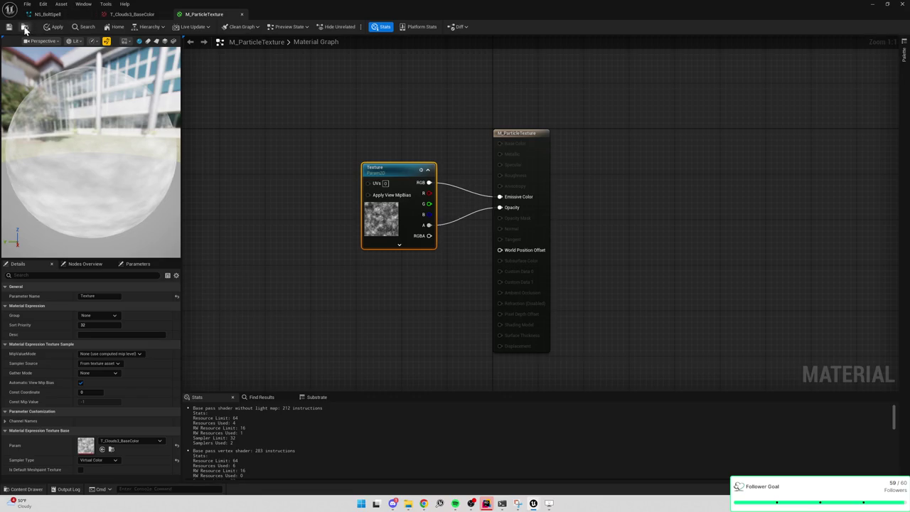
pyautogui.click(24, 26)
pyautogui.click(353, 82)
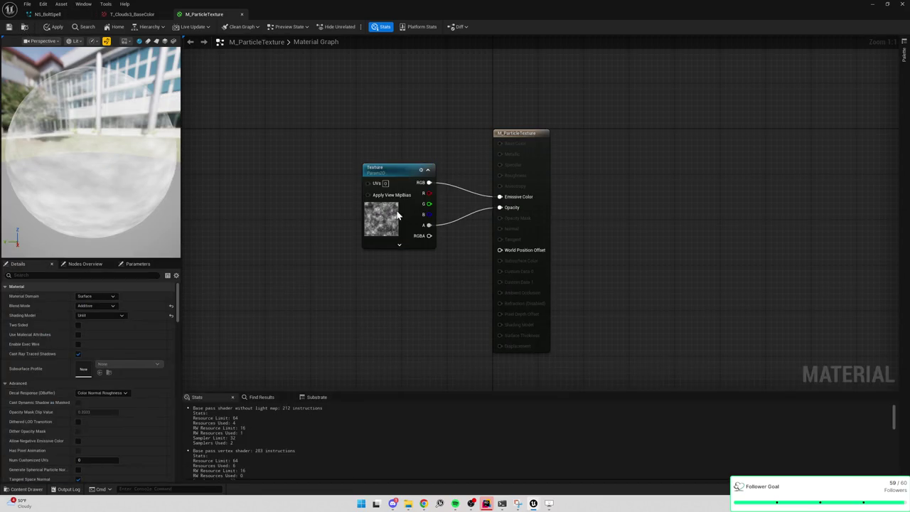
# Step: Undo, rename the parameter to Texture again, and reset its texture to default
pyautogui.hotkey('ctrl', 'z')
pyautogui.click(217, 240)
pyautogui.click(373, 227)
pyautogui.press('F2')
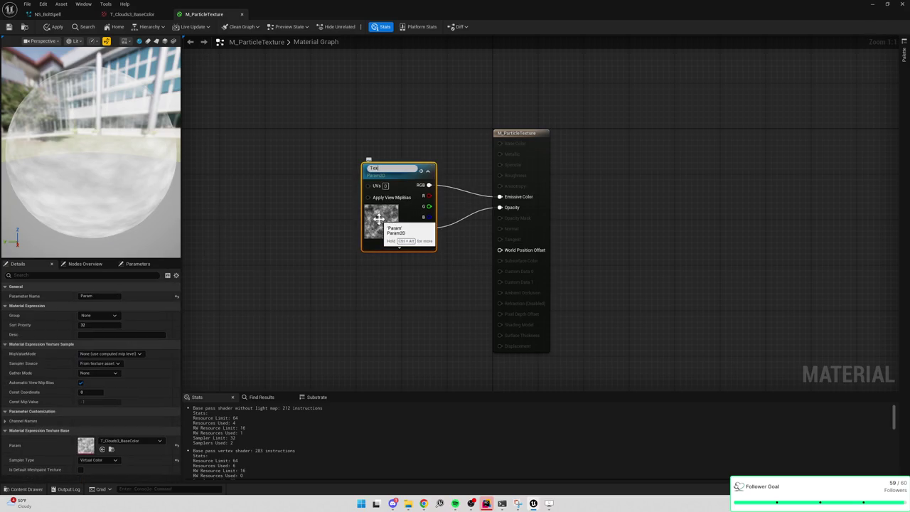
pyautogui.write('ture')
pyautogui.press('Return')
pyautogui.click(176, 445)
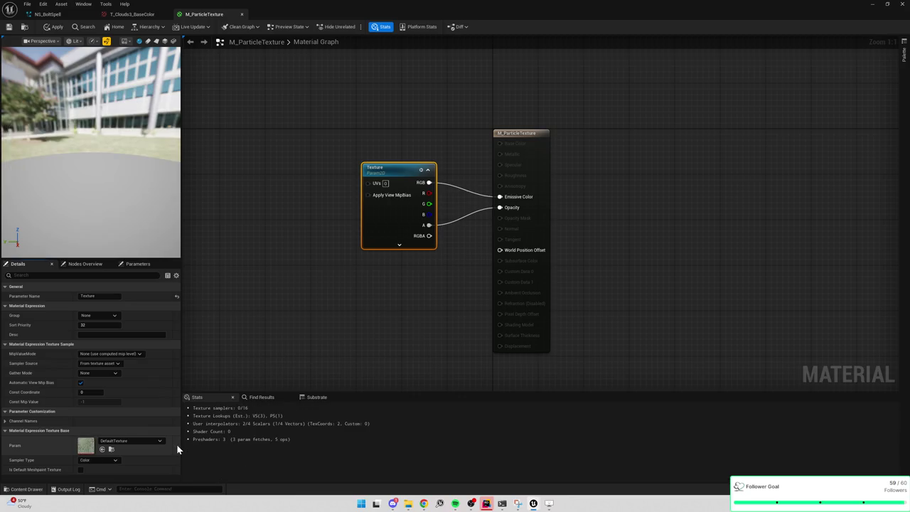
pyautogui.click(292, 326)
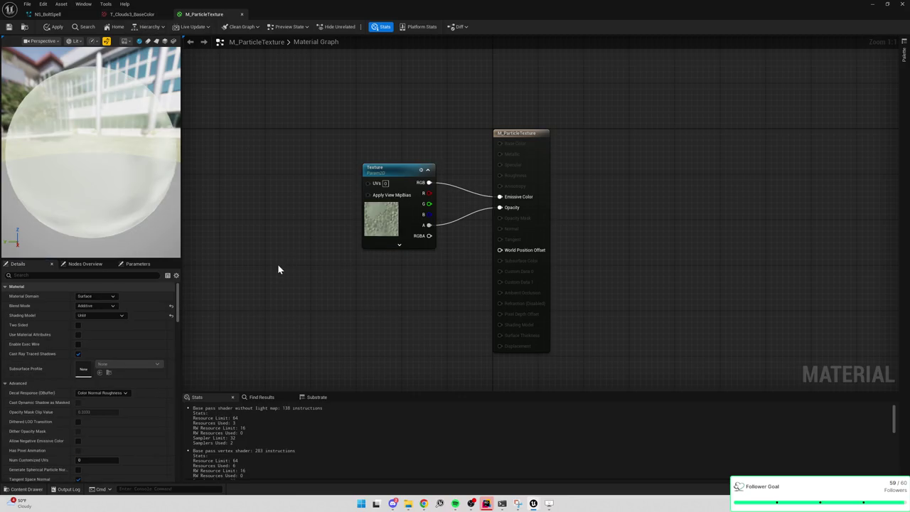
# Step: Try the Alpha sampler type, then undo the texture reset
pyautogui.click(391, 228)
pyautogui.click(104, 461)
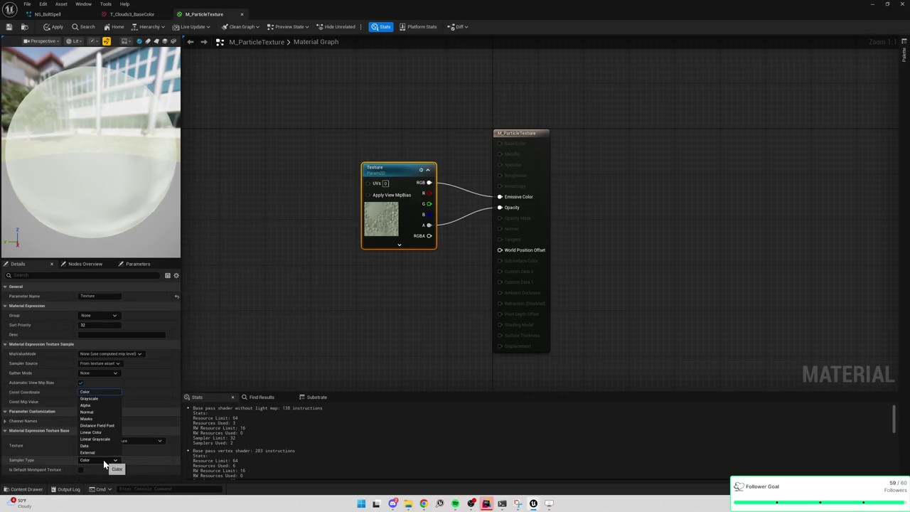
pyautogui.click(110, 407)
pyautogui.click(320, 332)
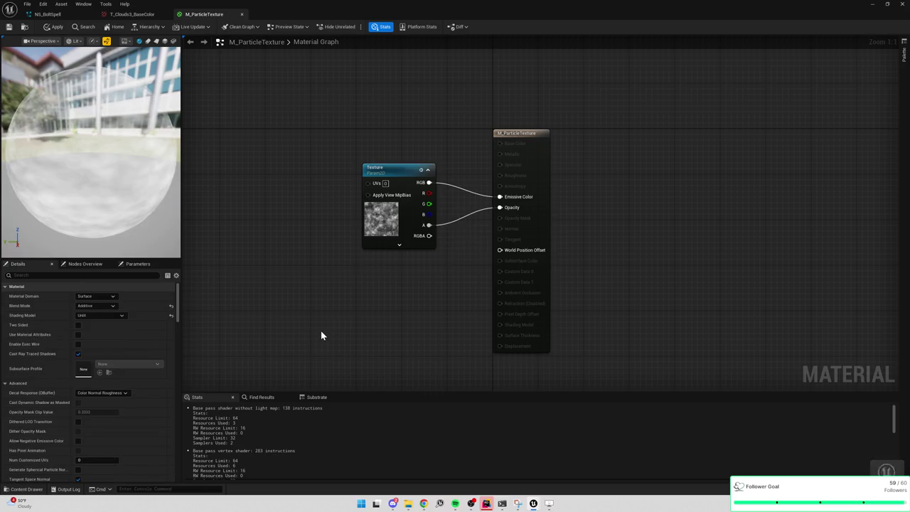
pyautogui.hotkey('ctrl', 'z')
# Step: Keep the sampler type as Virtual Color, apply the material, and return to NS_BoltSpell
pyautogui.click(380, 227)
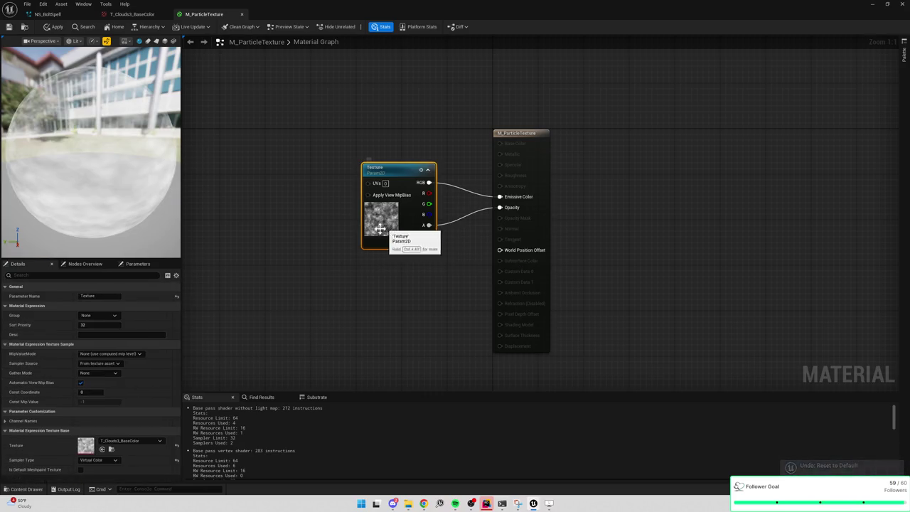
pyautogui.click(95, 462)
pyautogui.click(99, 462)
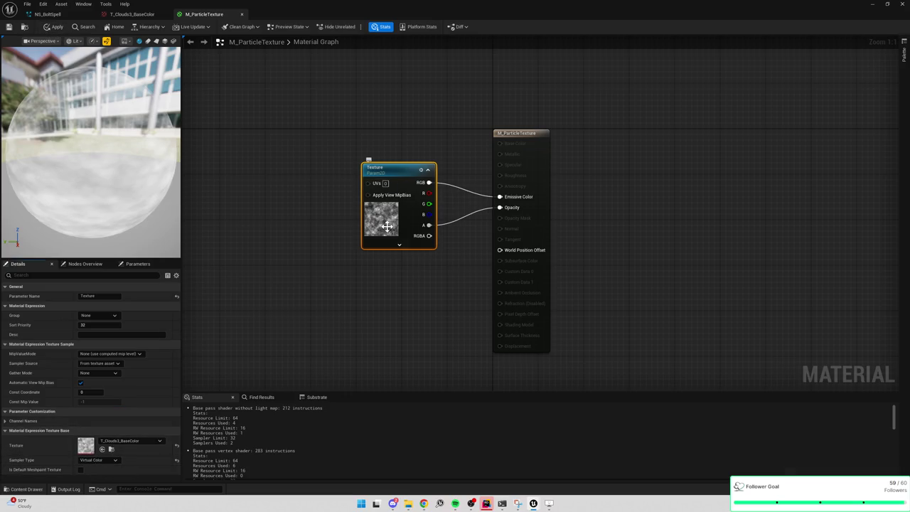
pyautogui.click(53, 27)
pyautogui.click(145, 13)
pyautogui.click(51, 14)
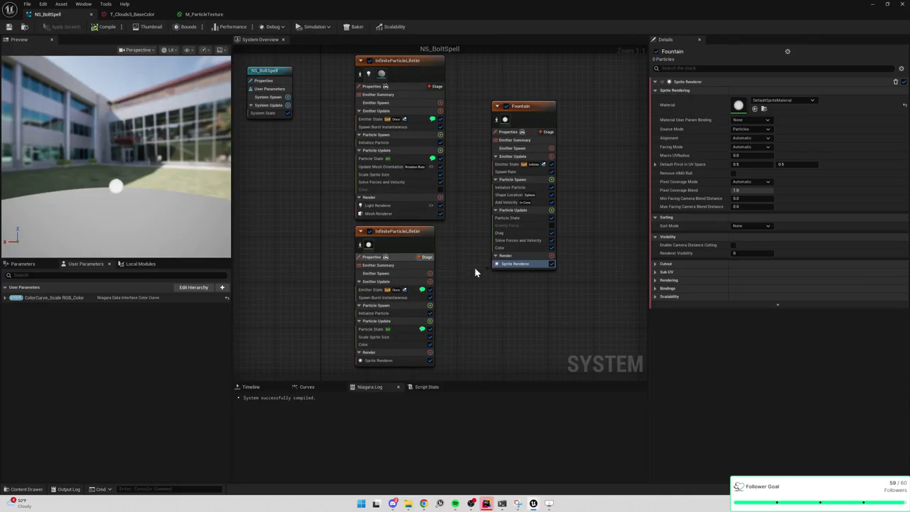
# Step: Create and save a material instance of M_ParticleTexture named MI_Particle_Clouds3
pyautogui.hotkey('ctrl', 'space')
pyautogui.rightClick(130, 370)
pyautogui.click(125, 354)
pyautogui.rightClick(125, 354)
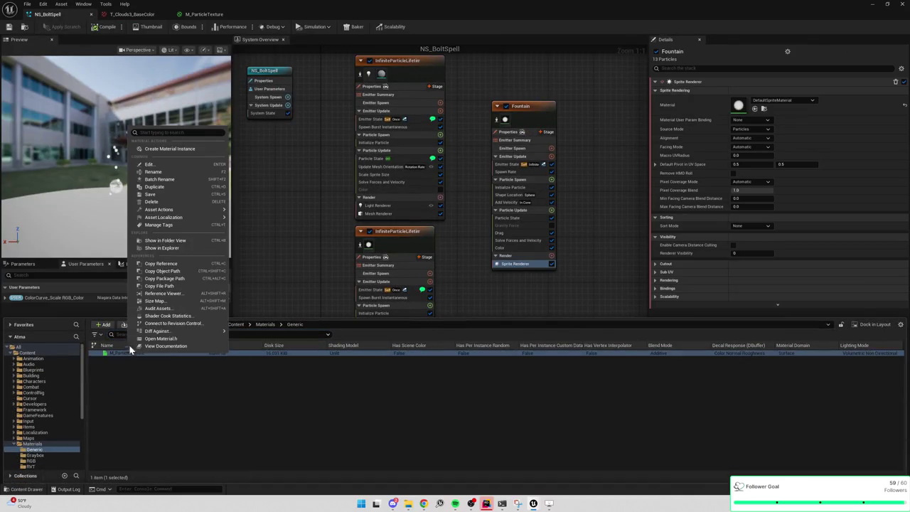
pyautogui.click(177, 150)
pyautogui.write('MI_')
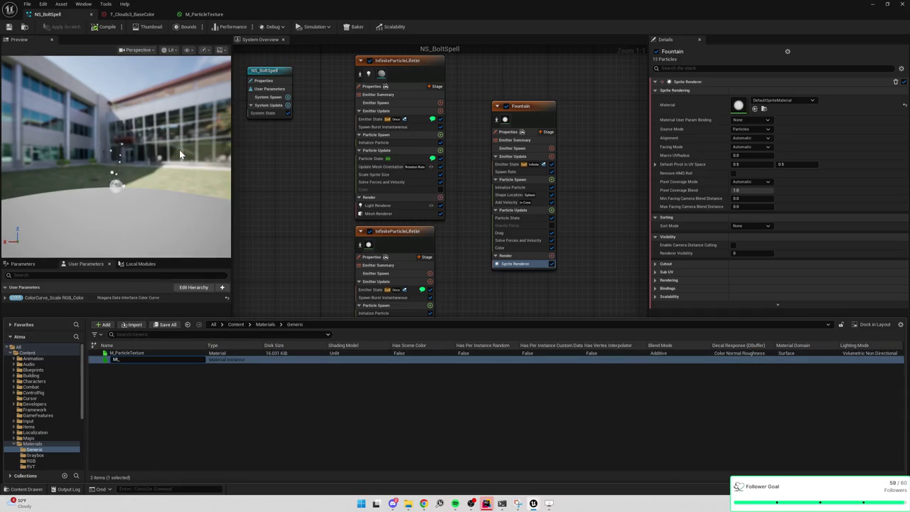
pyautogui.write('Particle_Clouds')
pyautogui.write('3')
pyautogui.press('Return')
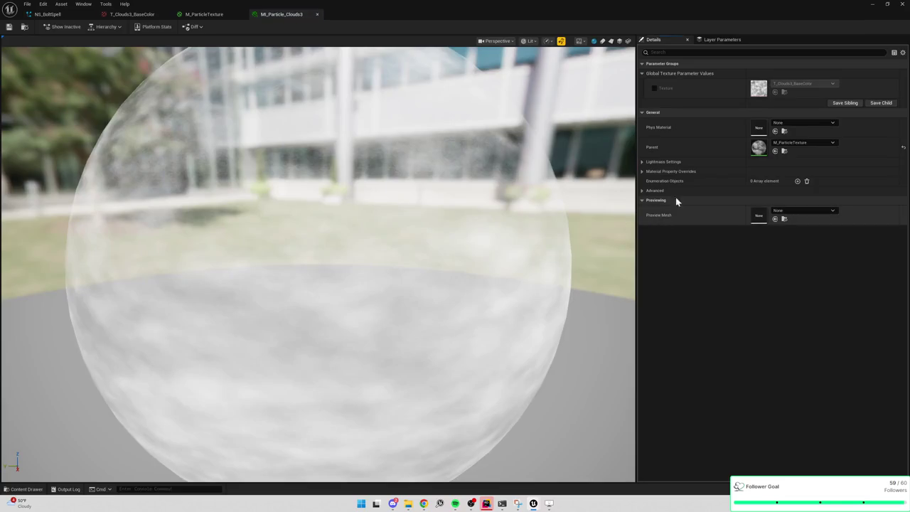
pyautogui.click(654, 88)
pyautogui.hotkey('ctrl', 's')
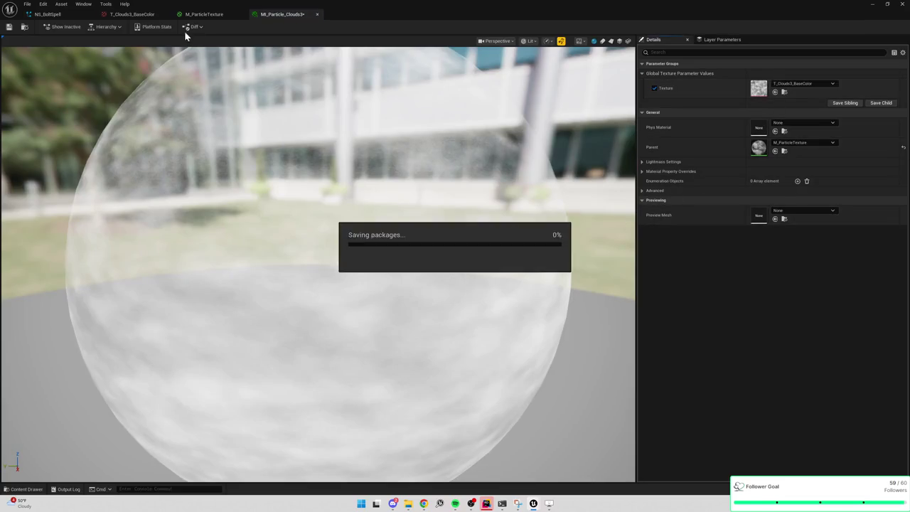
# Step: Set the Fountain sprite renderer material to MI_Particle_Clouds3
pyautogui.click(208, 14)
pyautogui.click(131, 14)
pyautogui.click(61, 14)
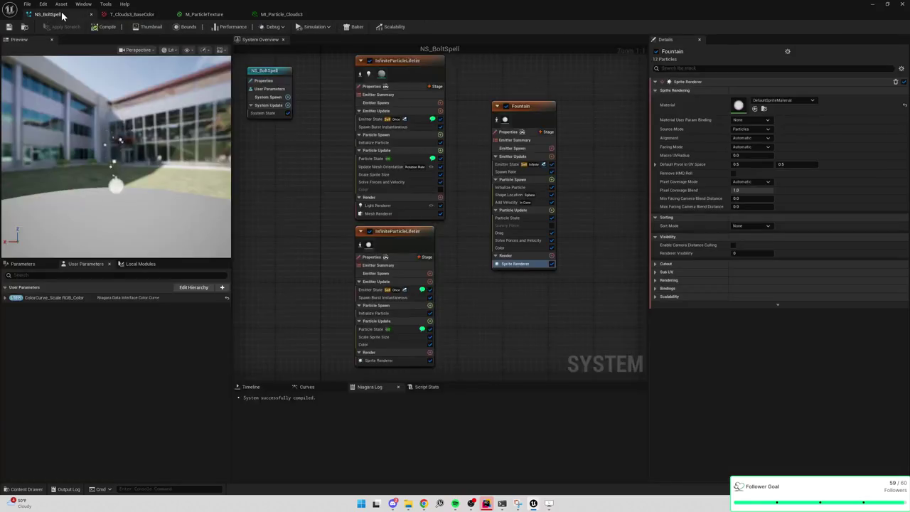
pyautogui.click(778, 100)
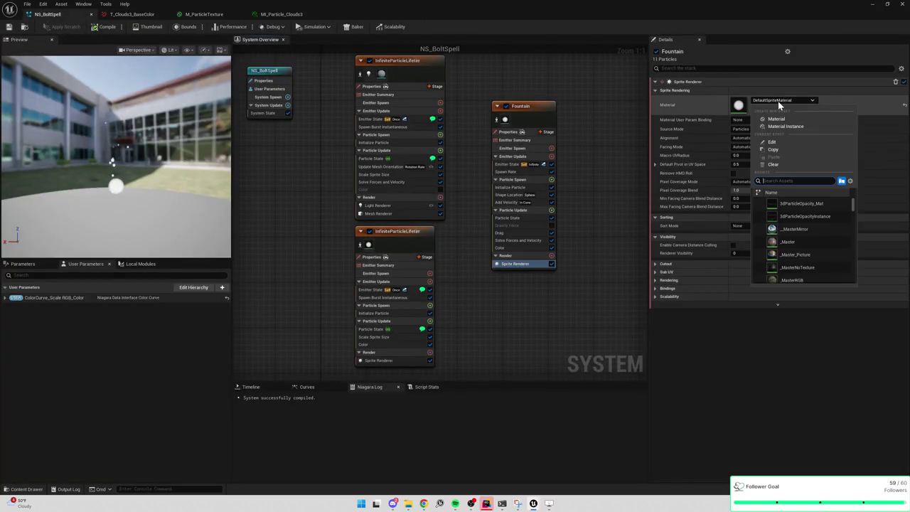
pyautogui.write('MI_Cl')
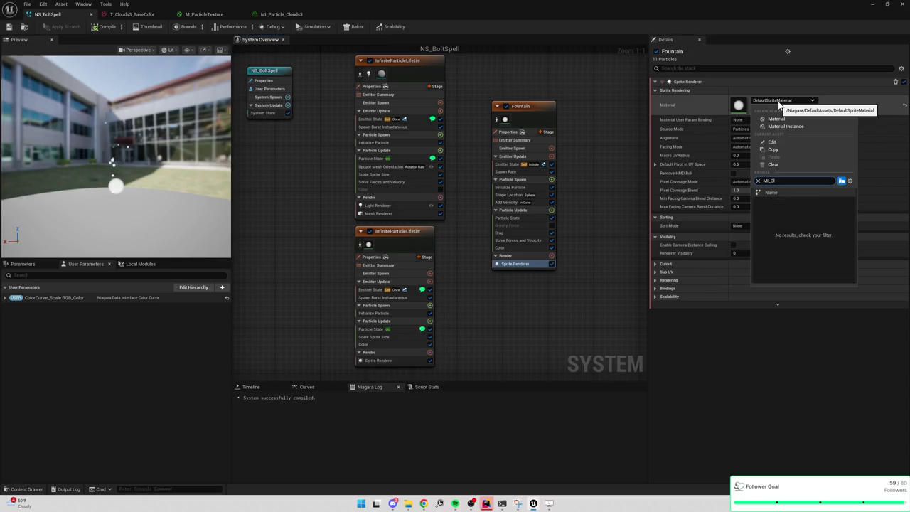
pyautogui.press('BackSpace')
pyautogui.press('BackSpace')
pyautogui.write('text')
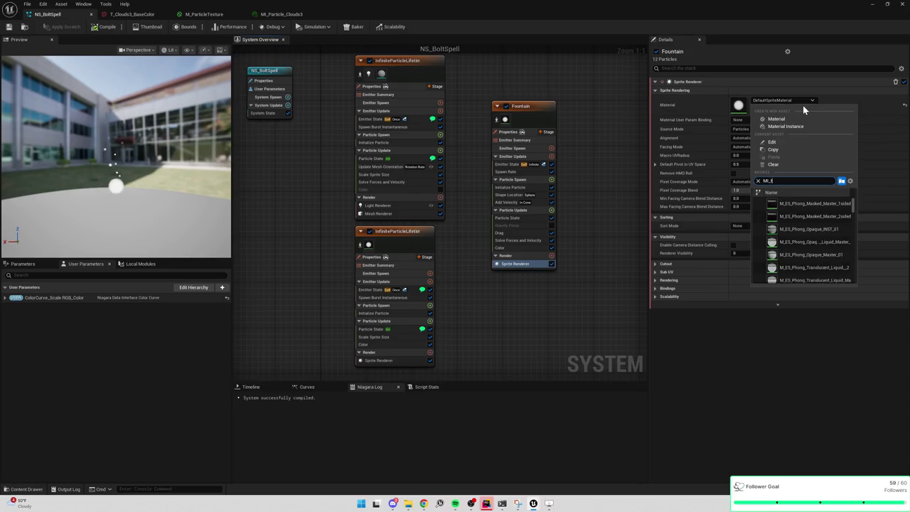
pyautogui.press('BackSpace')
pyautogui.press('BackSpace')
pyautogui.press('BackSpace')
pyautogui.write('part')
pyautogui.click(802, 205)
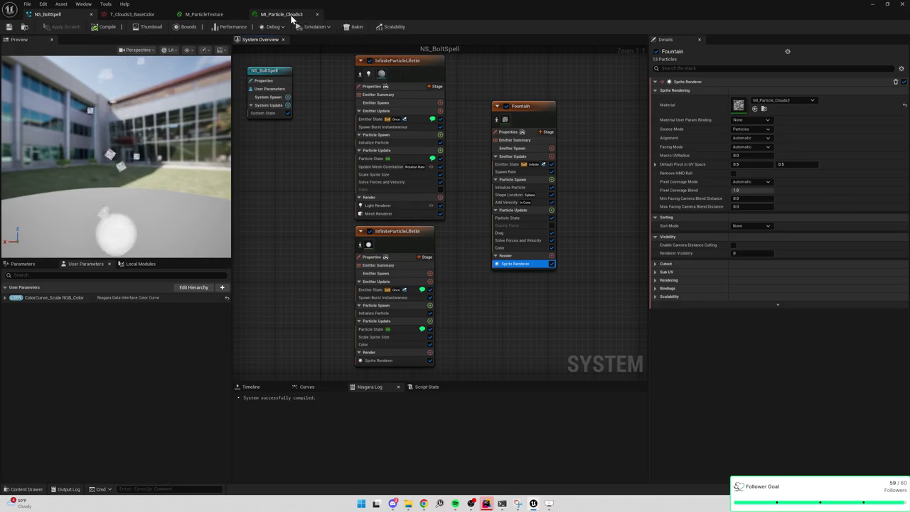
# Step: Cycle through the open editor tabs and undo the Fountain material change
pyautogui.click(293, 15)
pyautogui.click(204, 14)
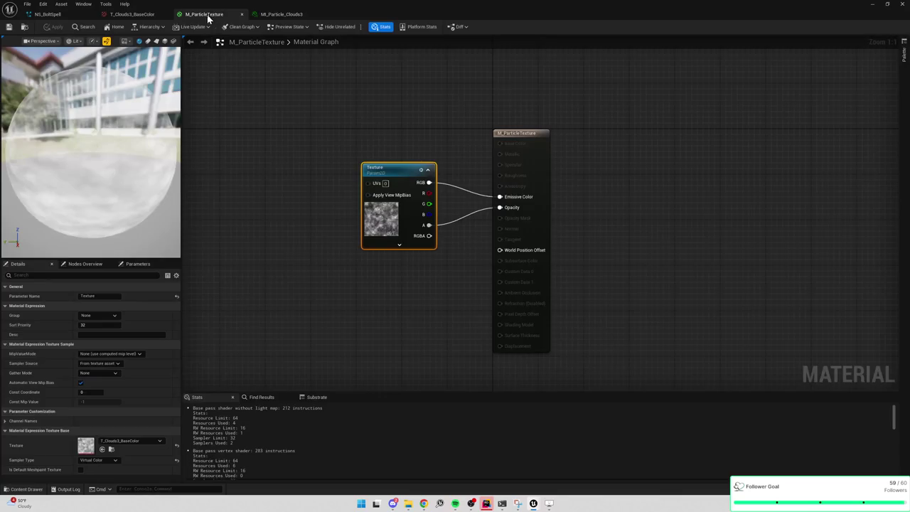
pyautogui.click(142, 15)
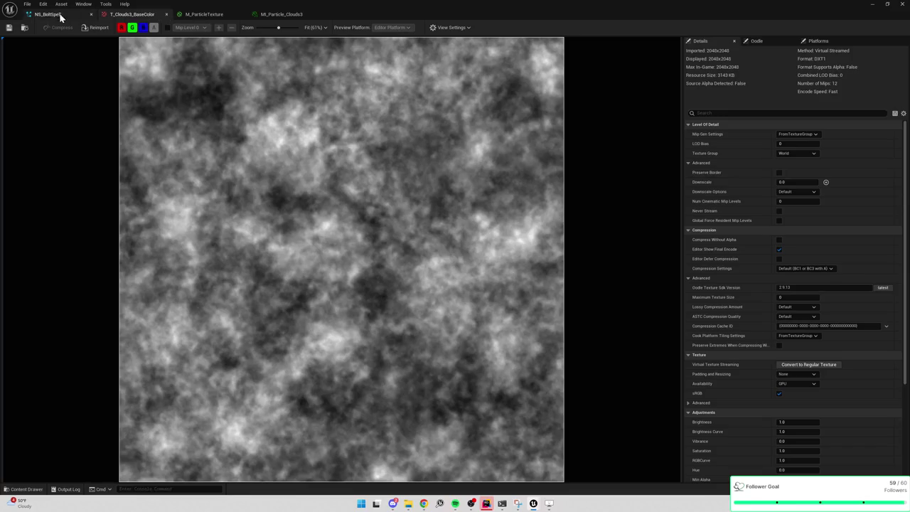
pyautogui.click(61, 14)
pyautogui.click(206, 15)
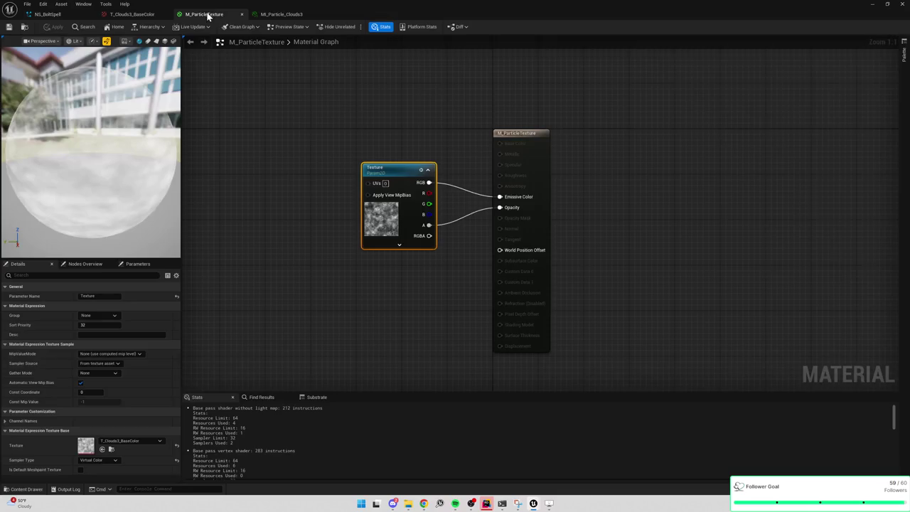
pyautogui.click(123, 15)
pyautogui.click(280, 14)
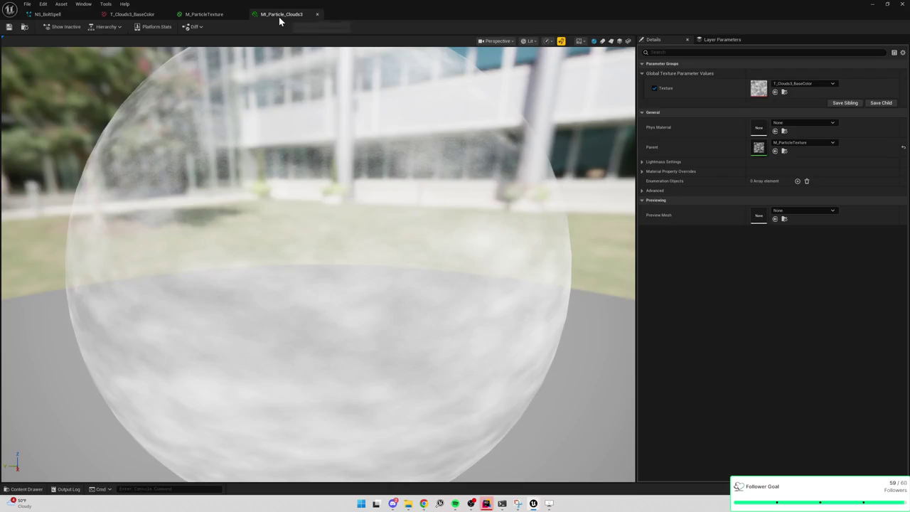
pyautogui.click(69, 15)
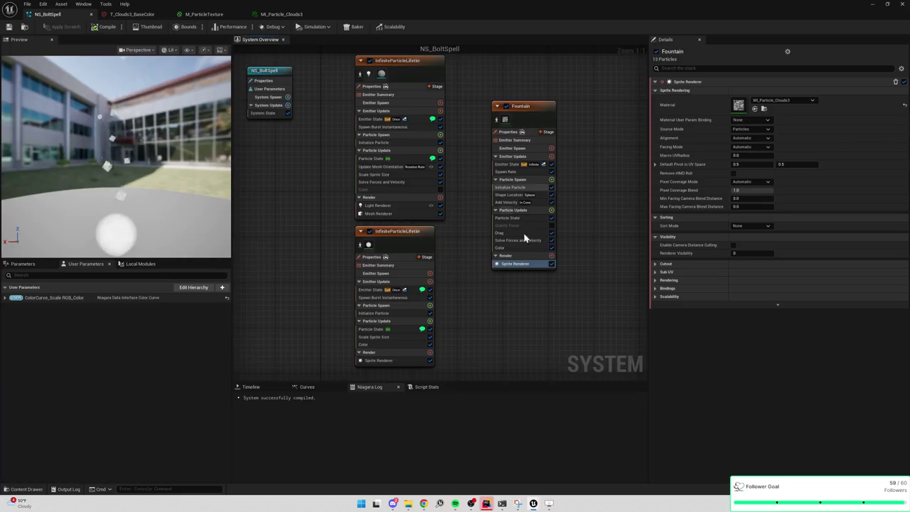
pyautogui.hotkey('ctrl', 'z')
# Step: Copy the TexCoord, SphereMask and parameter nodes from DefaultSpriteMaterial into M_ParticleTexture
pyautogui.doubleClick(738, 105)
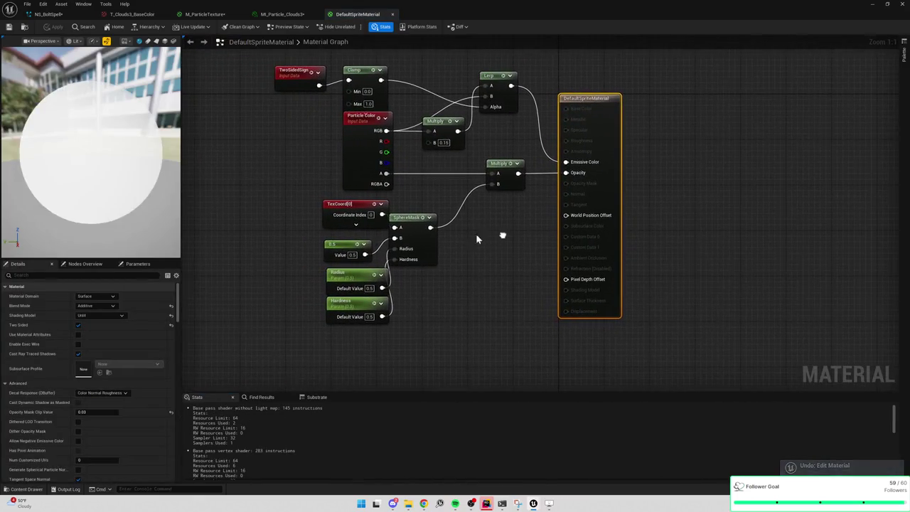
pyautogui.moveTo(288, 210); pyautogui.dragTo(474, 318)
pyautogui.moveTo(478, 331); pyautogui.dragTo(478, 330)
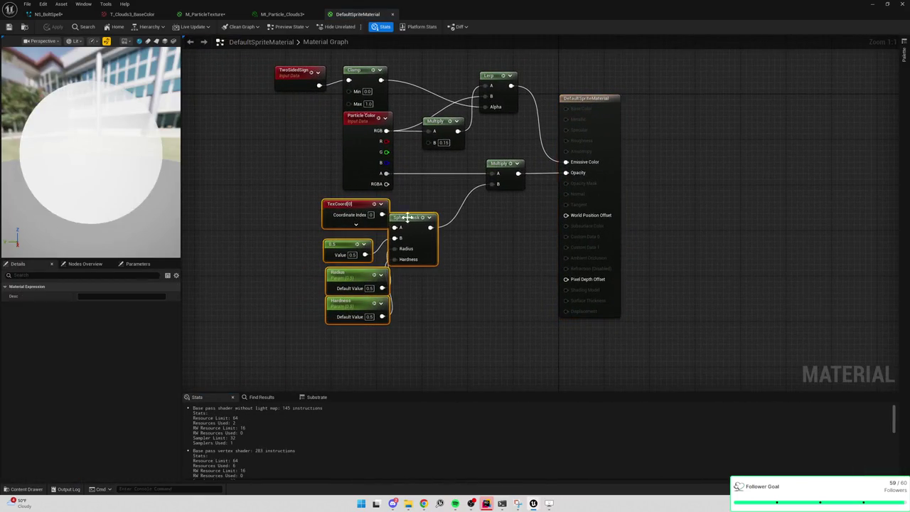
pyautogui.click(287, 15)
pyautogui.click(206, 15)
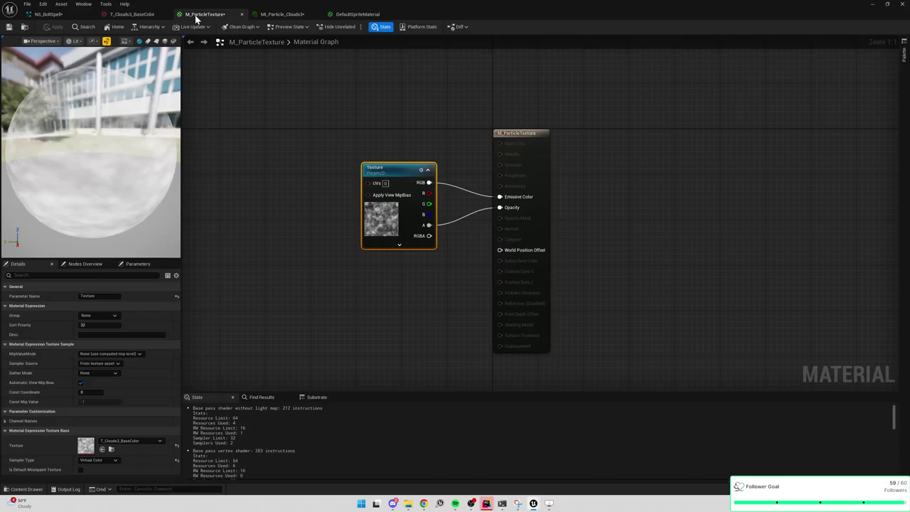
pyautogui.hotkey('ctrl', 'v')
# Step: Multiply the texture alpha by the SphereMask into Opacity and apply the material
pyautogui.moveTo(409, 94)
pyautogui.mouseDown()
pyautogui.moveTo(306, 65)
pyautogui.moveTo(399, 133)
pyautogui.moveTo(403, 149)
pyautogui.mouseUp()
pyautogui.click(385, 93)
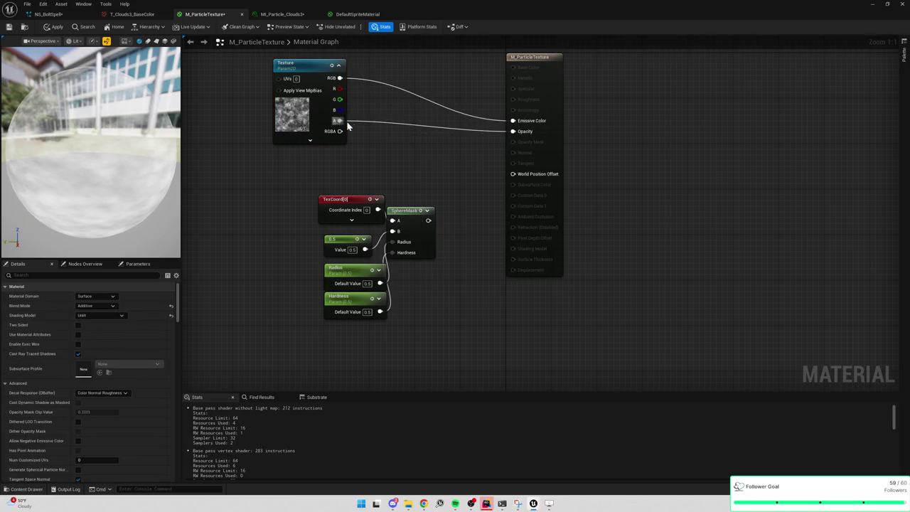
pyautogui.moveTo(340, 121); pyautogui.dragTo(388, 145)
pyautogui.write('*')
pyautogui.press('Return')
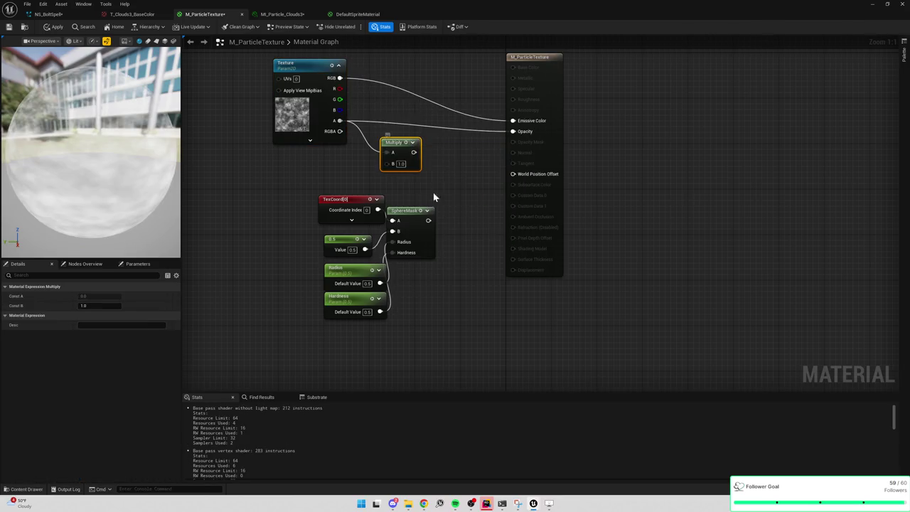
pyautogui.moveTo(429, 221)
pyautogui.mouseDown()
pyautogui.moveTo(386, 163)
pyautogui.moveTo(513, 131)
pyautogui.mouseUp()
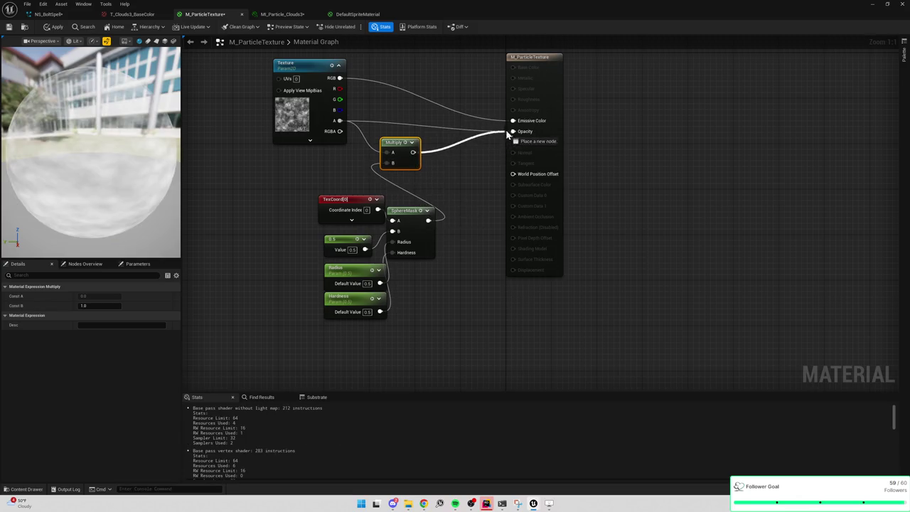
pyautogui.click(50, 29)
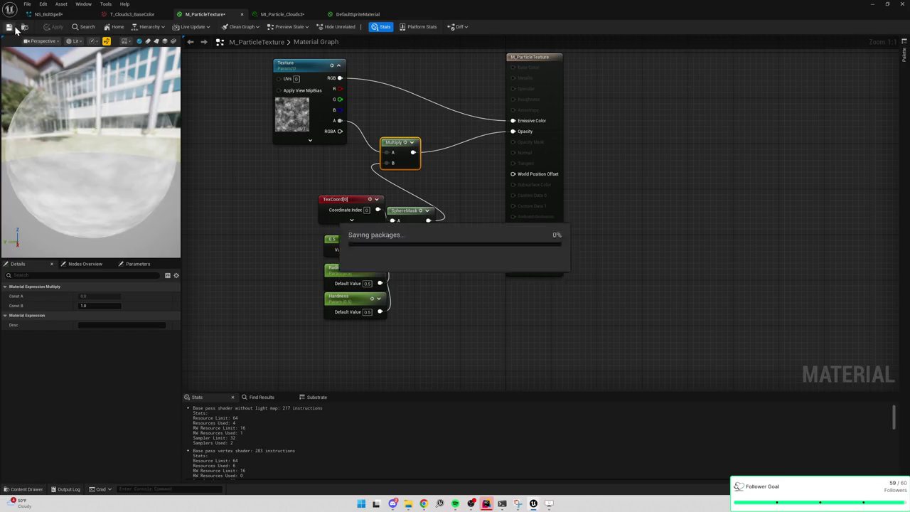
pyautogui.click(270, 15)
pyautogui.click(136, 14)
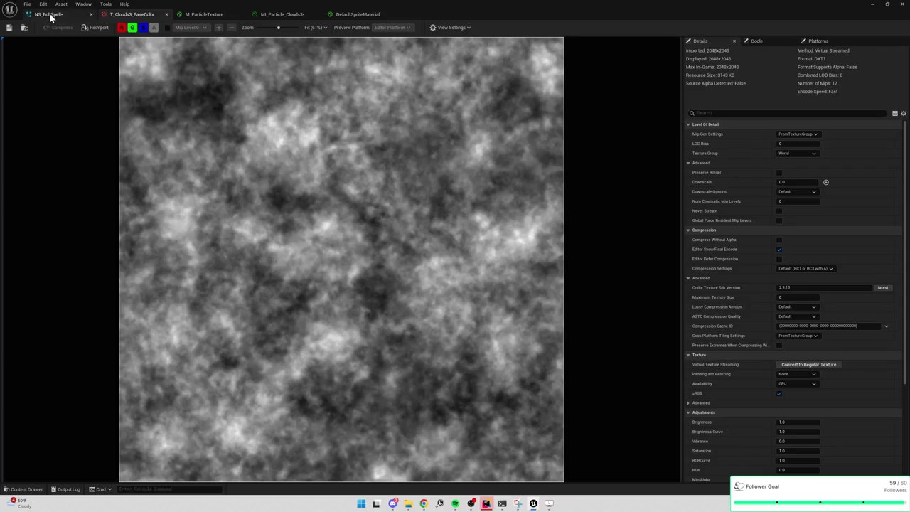
# Step: Reassign MI_Particle_Clouds3 as the Fountain sprite material and save NS_BoltSpell
pyautogui.click(50, 16)
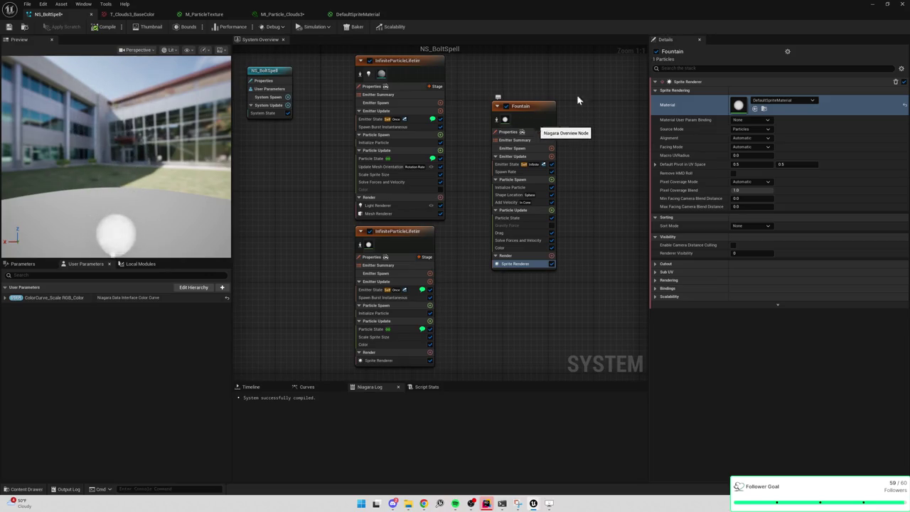
pyautogui.click(872, 4)
pyautogui.moveTo(462, 191); pyautogui.dragTo(360, 197)
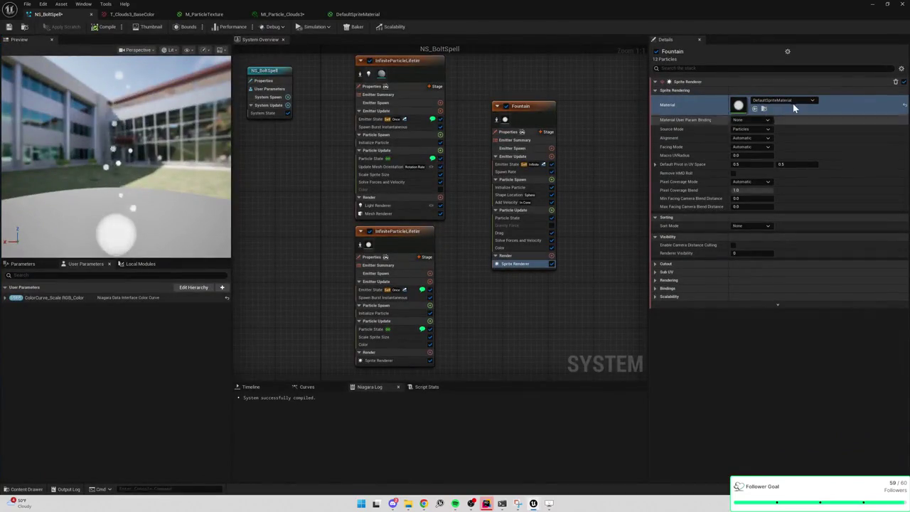
pyautogui.click(795, 101)
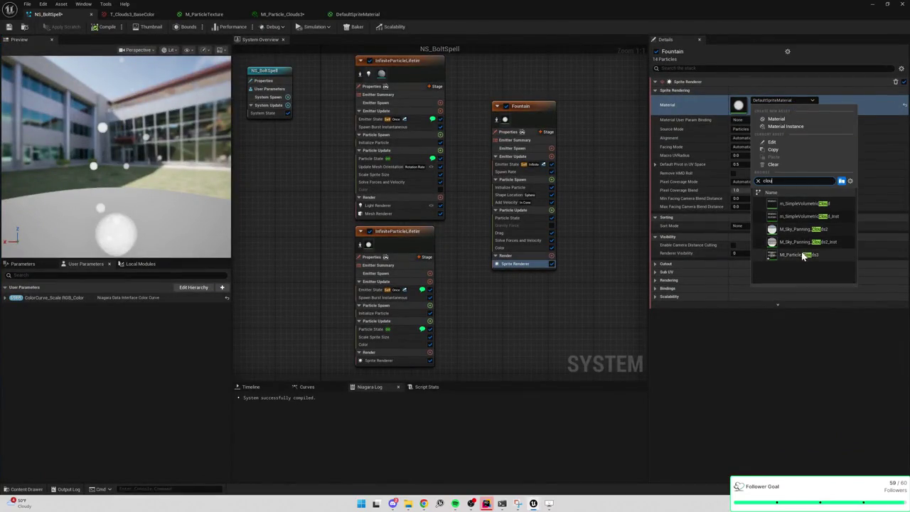
pyautogui.click(803, 254)
pyautogui.hotkey('ctrl', 's')
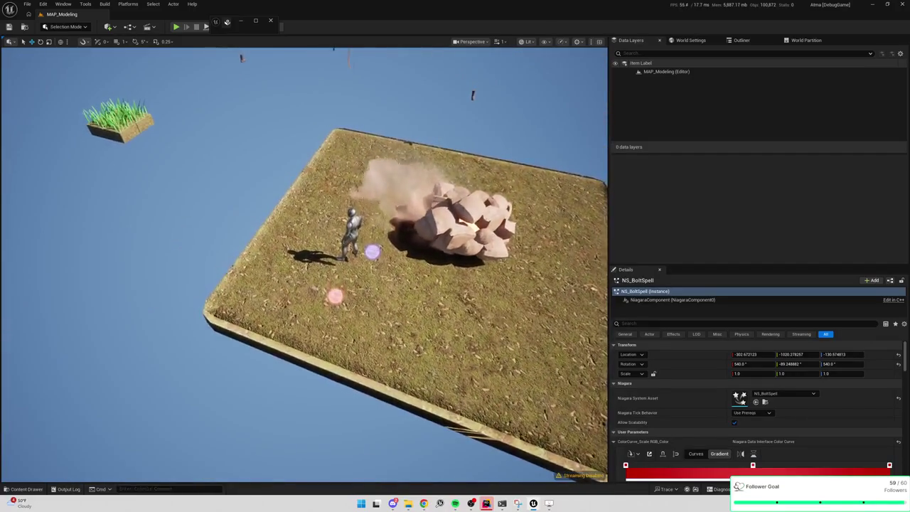
# Step: Scroll the level viewport in and out to inspect the spell orbs
pyautogui.scroll(5, 424, 175)
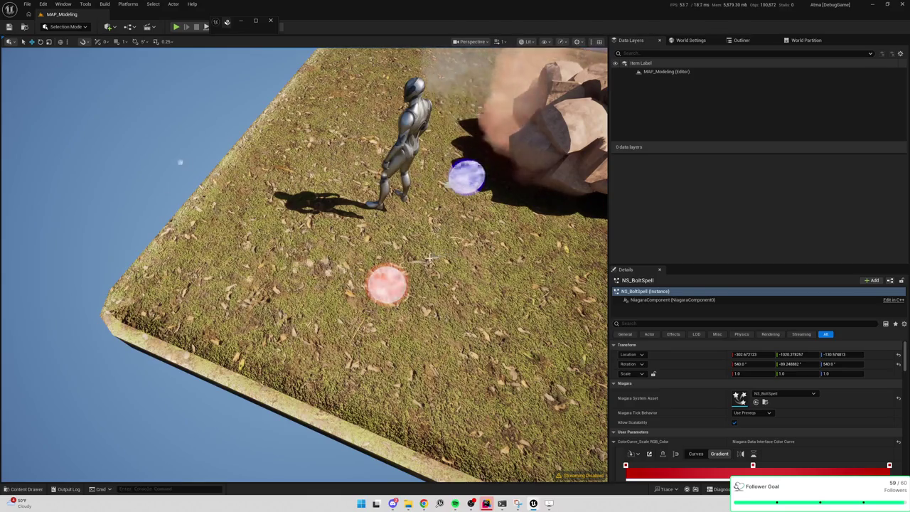
pyautogui.scroll(-5, 410, 265)
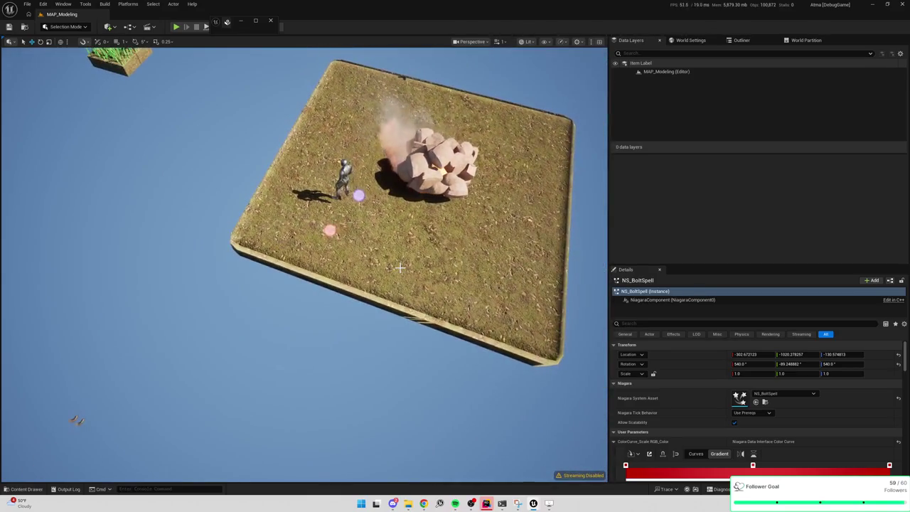
pyautogui.scroll(5, 399, 268)
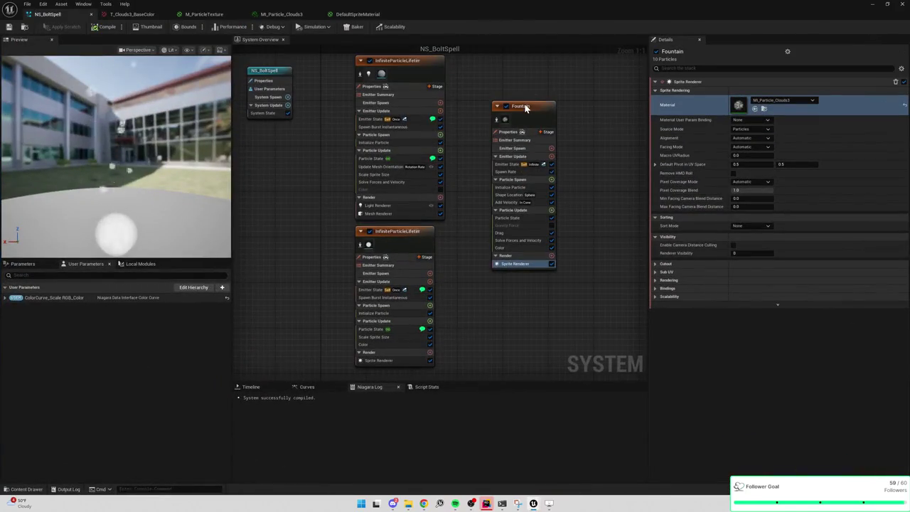
# Step: Select the Fountain emitter and review its Initialize Particle, Shape Location and sprite renderer settings
pyautogui.click(525, 106)
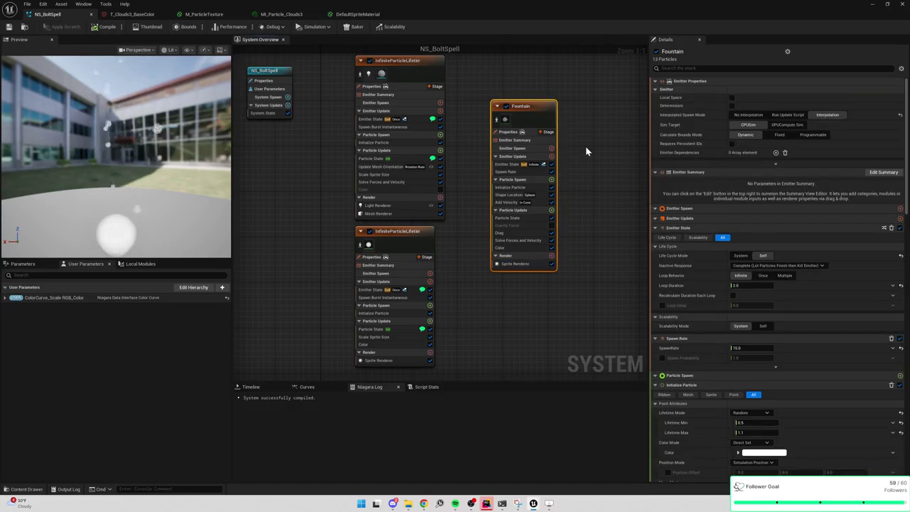
pyautogui.moveTo(585, 146); pyautogui.dragTo(506, 124)
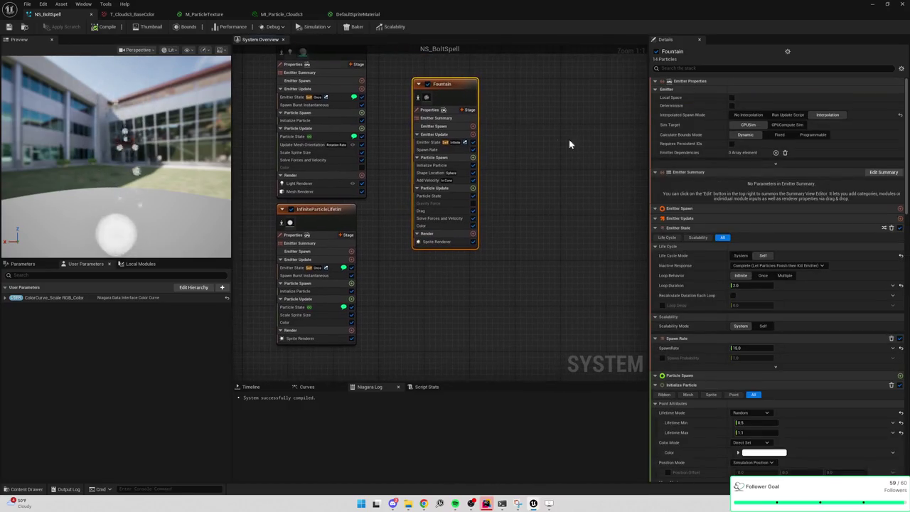
pyautogui.scroll(-5, 693, 309)
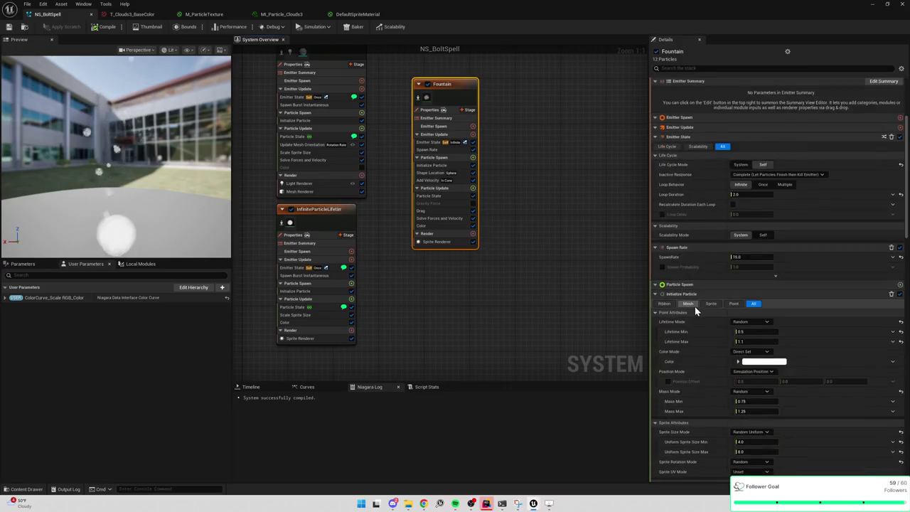
pyautogui.click(434, 166)
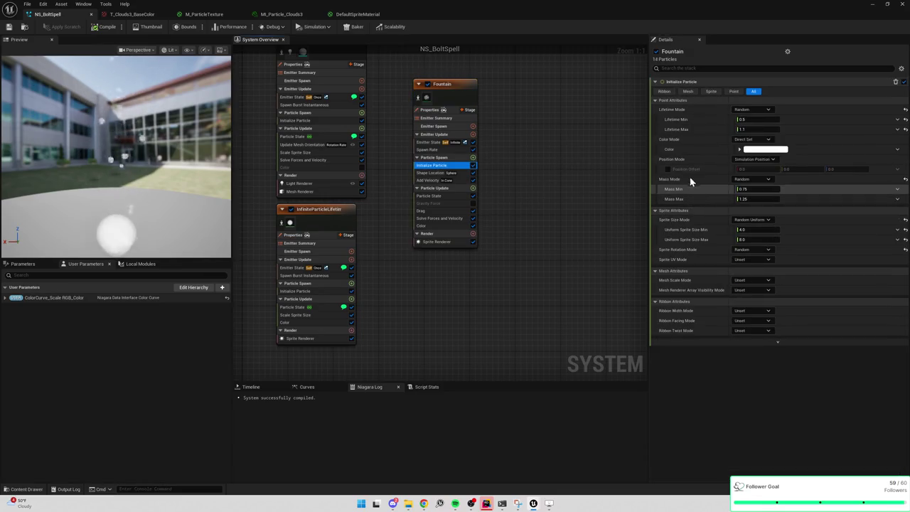
pyautogui.click(430, 173)
pyautogui.click(434, 165)
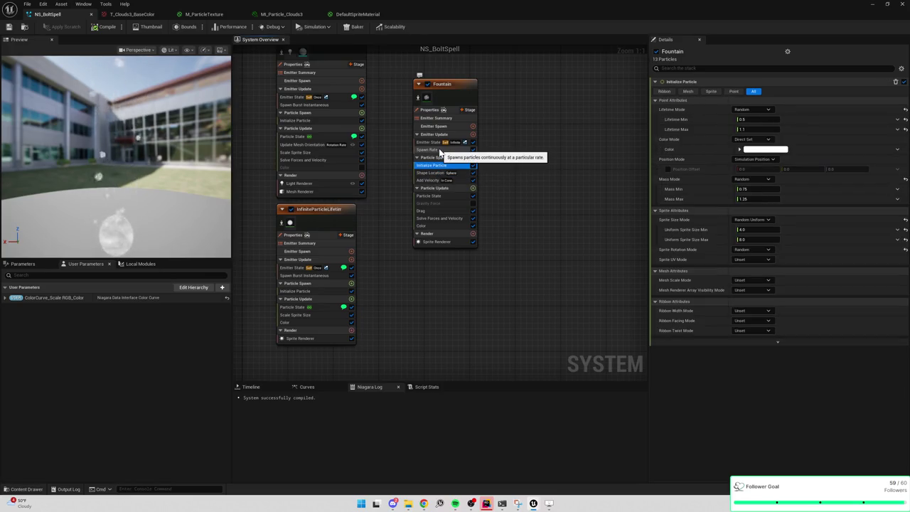
pyautogui.click(434, 241)
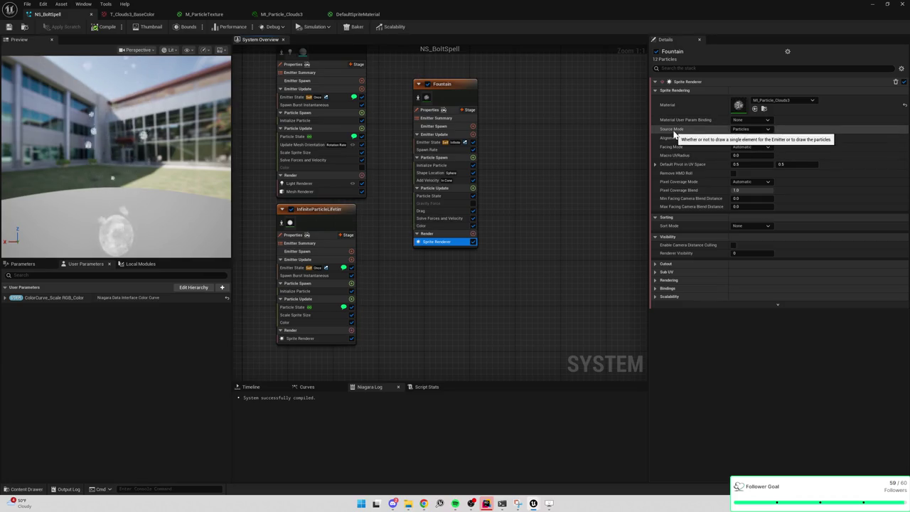
pyautogui.click(741, 129)
pyautogui.click(742, 132)
# Step: Review Fountain's emitter state and spawn rate settings, then cancel a module search without adding anything
pyautogui.click(428, 143)
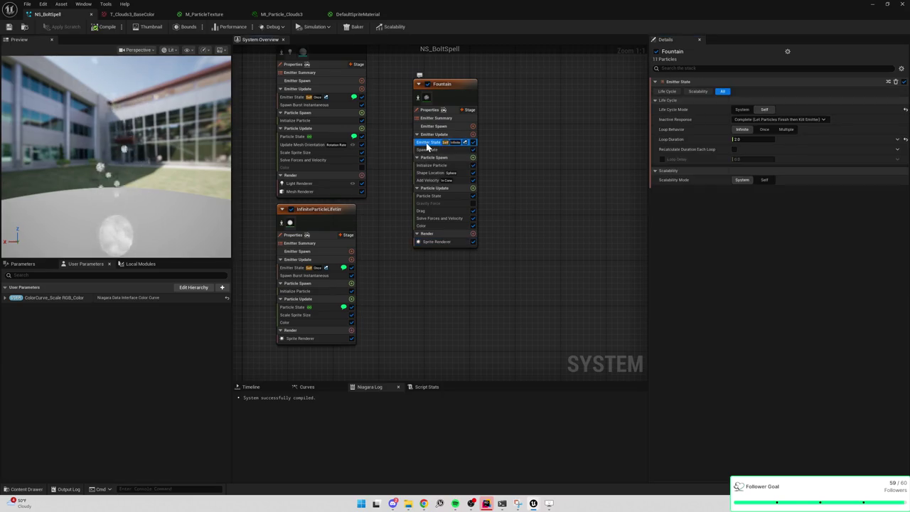
pyautogui.click(431, 166)
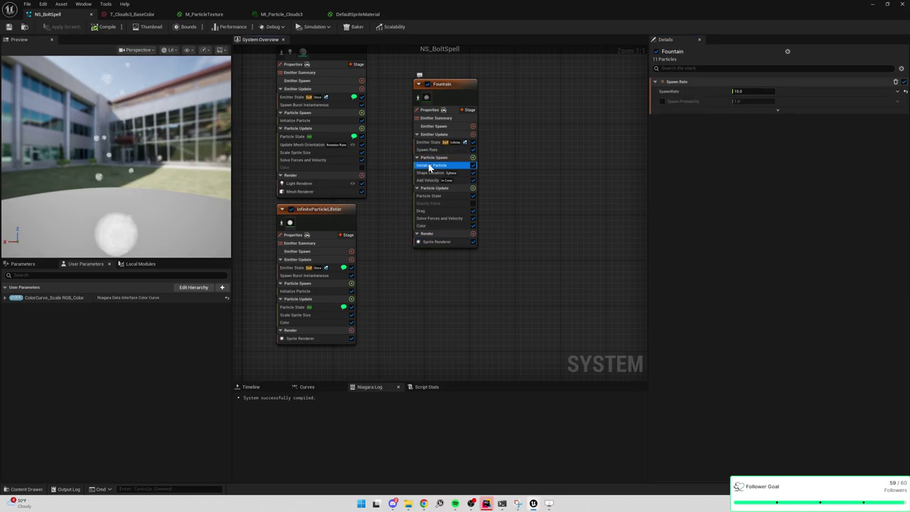
pyautogui.click(439, 150)
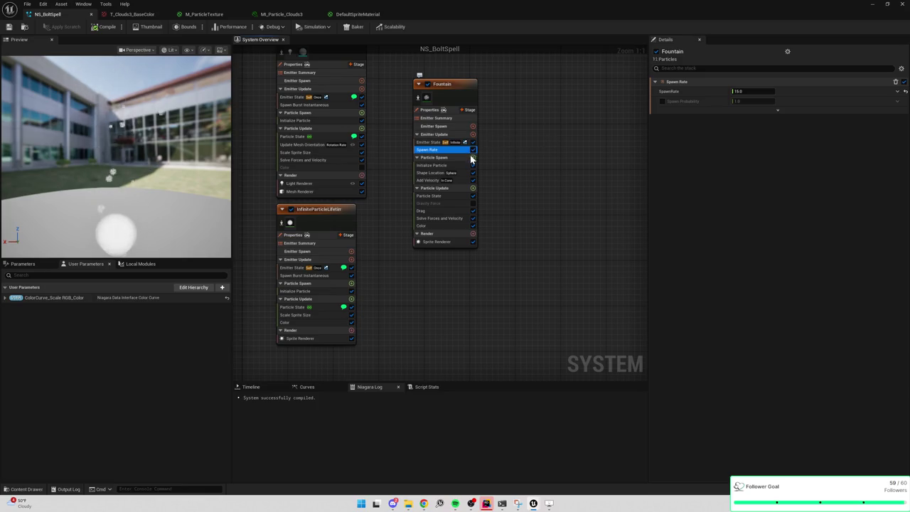
pyautogui.click(449, 167)
pyautogui.click(474, 157)
pyautogui.write('sca')
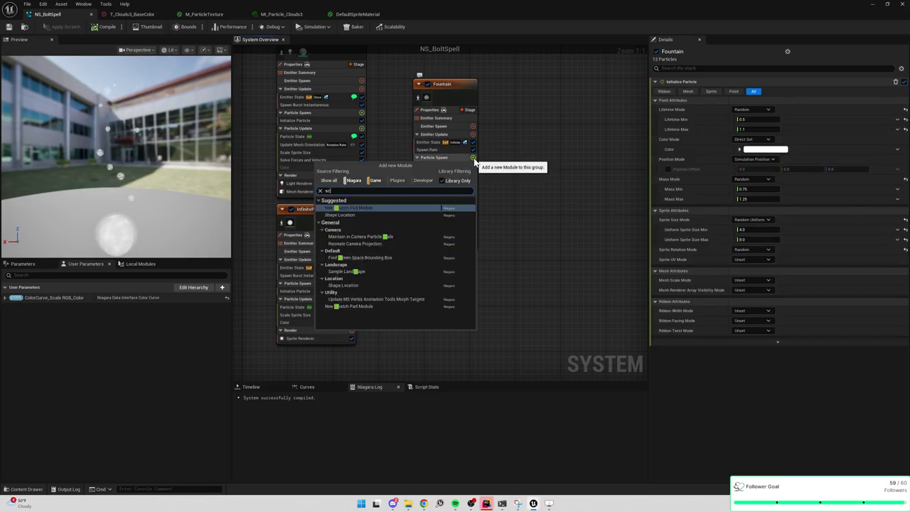
pyautogui.click(563, 159)
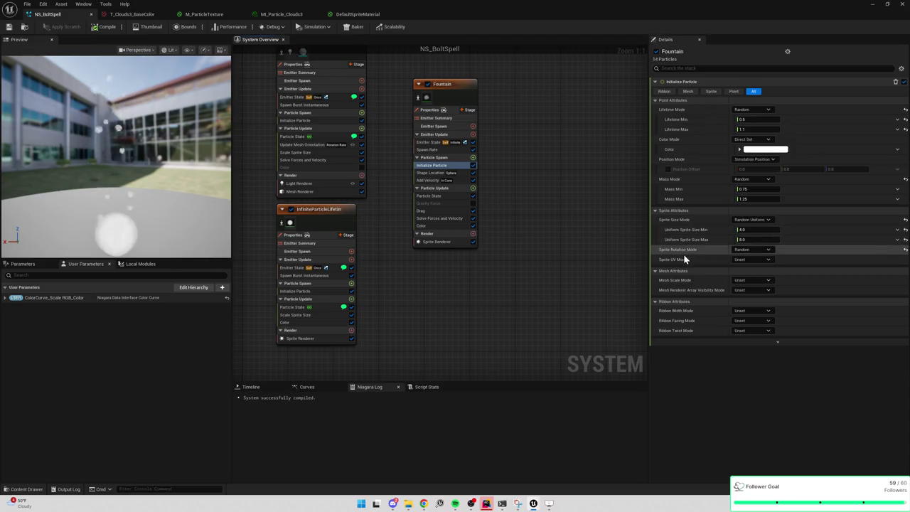
# Step: Set Sprite Size Mode to Random Non-Uniform with Sprite Size Min 15.0 and Max 5.0
pyautogui.click(754, 220)
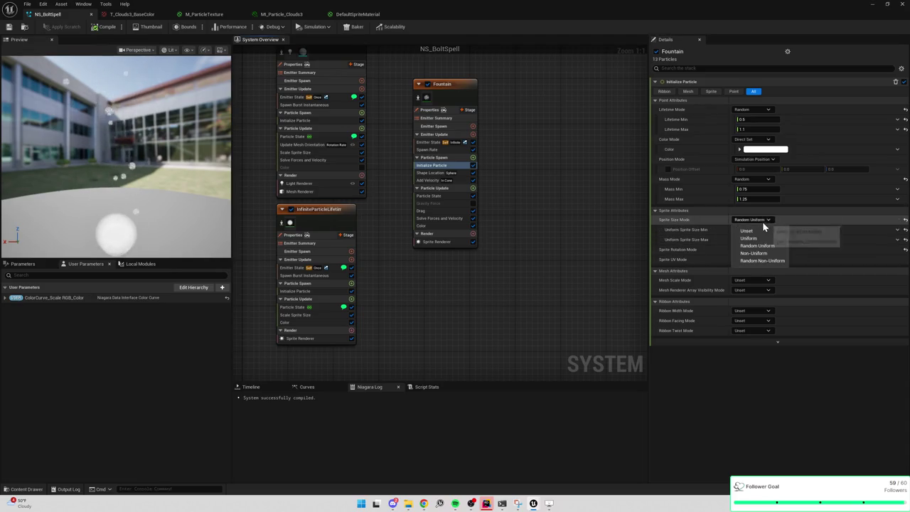
pyautogui.click(753, 266)
pyautogui.write('5')
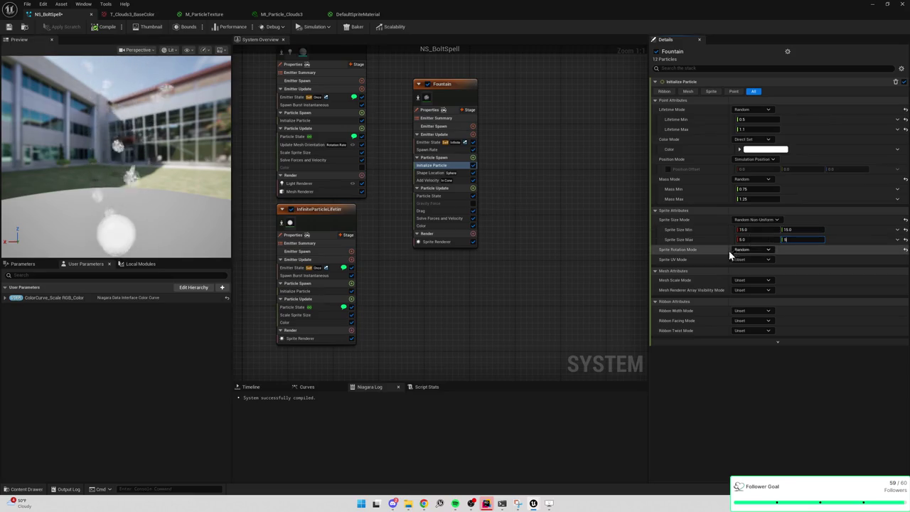
pyautogui.click(743, 249)
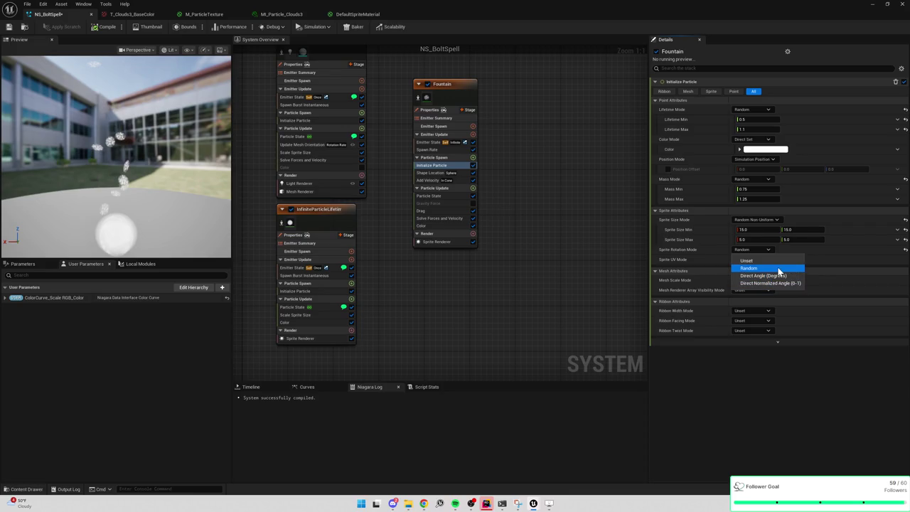
# Step: Switch Fountain's Sprite Rotation Mode to Direct Angle (Degrees)
pyautogui.click(777, 266)
pyautogui.click(761, 251)
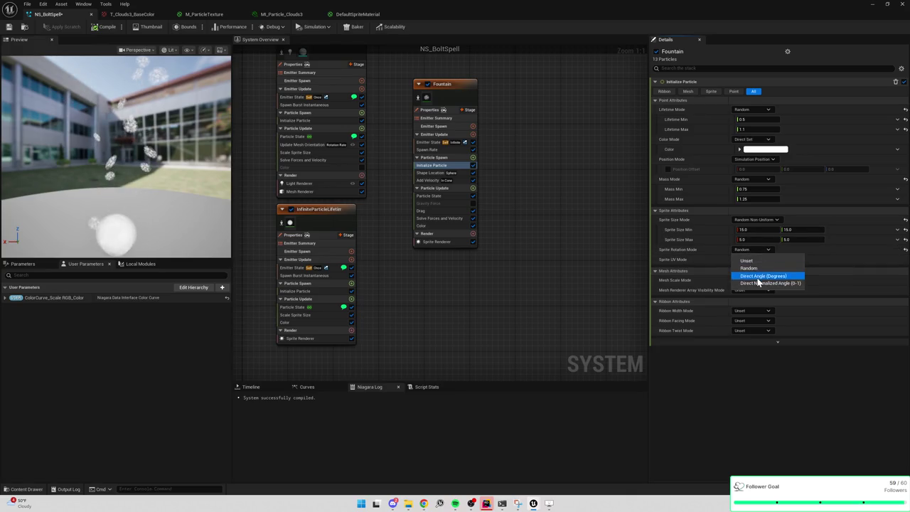
pyautogui.click(759, 275)
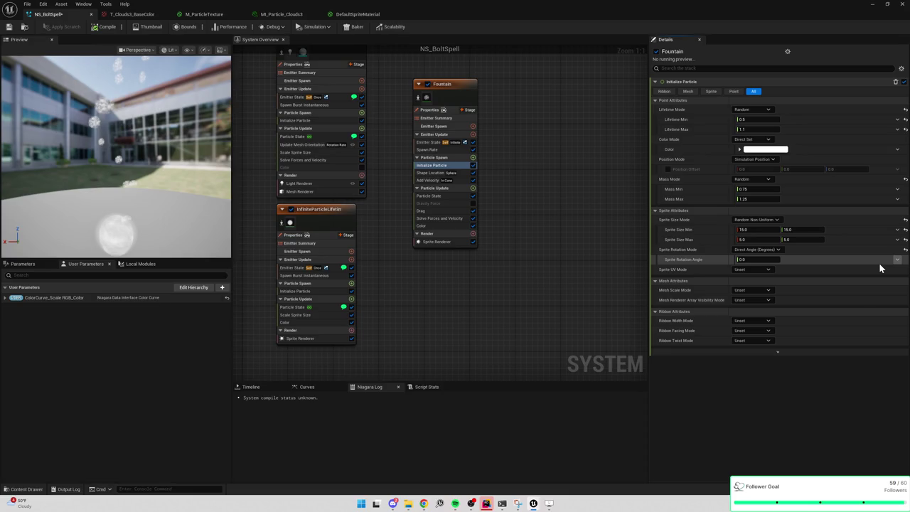
# Step: Drive the Sprite Rotation Angle with a Random Range Float, minimum and maximum 0.4
pyautogui.click(880, 266)
pyautogui.write('rand')
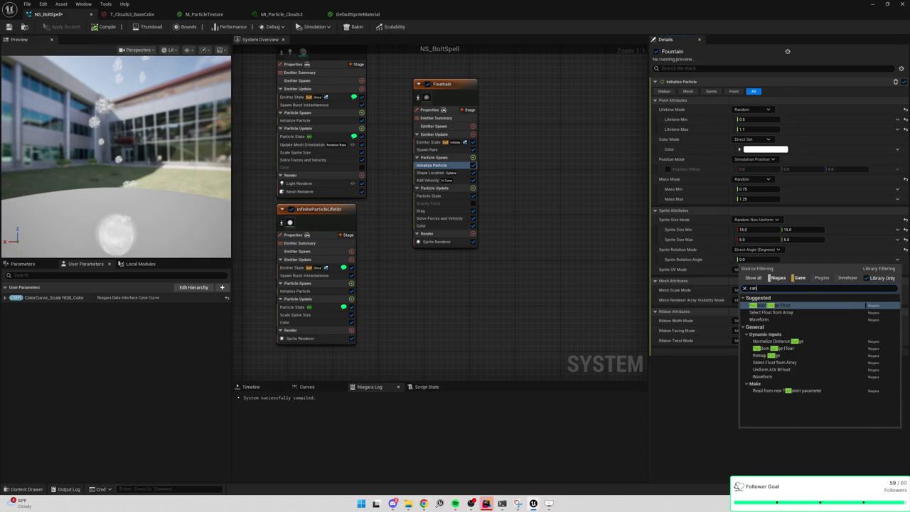
pyautogui.click(778, 304)
pyautogui.write('0.3')
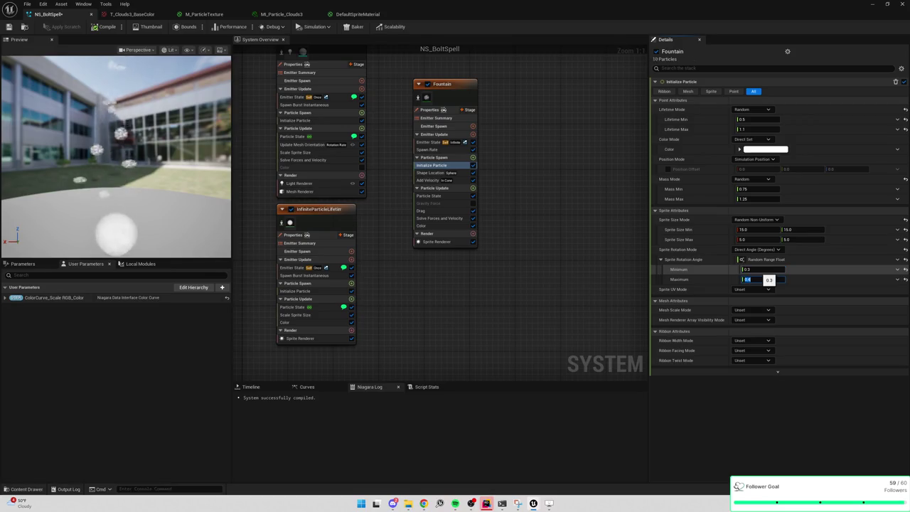
pyautogui.click(753, 270)
pyautogui.write('0.4')
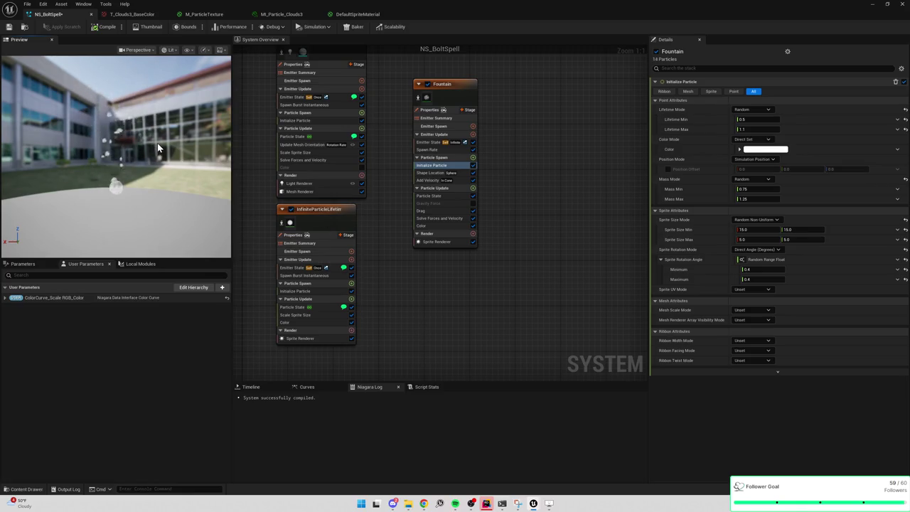
pyautogui.moveTo(157, 148); pyautogui.dragTo(101, 138)
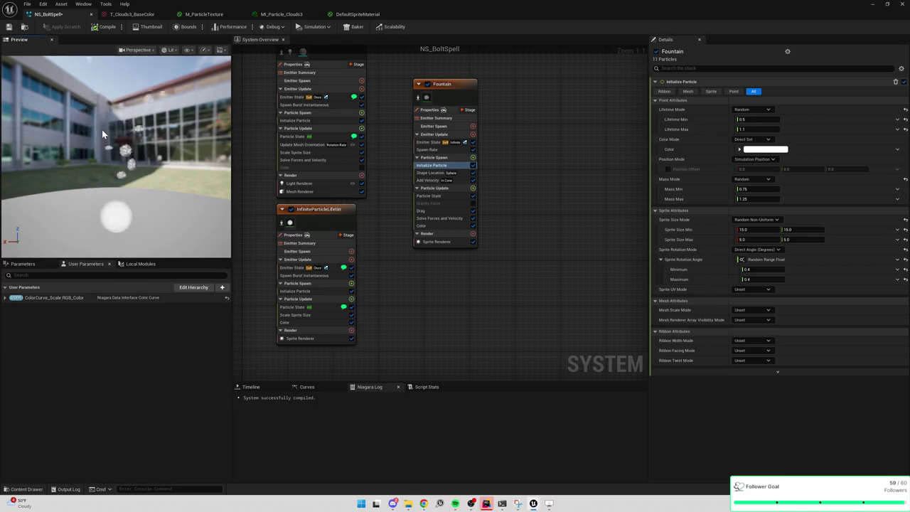
# Step: Try Sprite Rotation Angle values of 45, 90, 125 and 130 for the range
pyautogui.click(750, 269)
pyautogui.press('Tab')
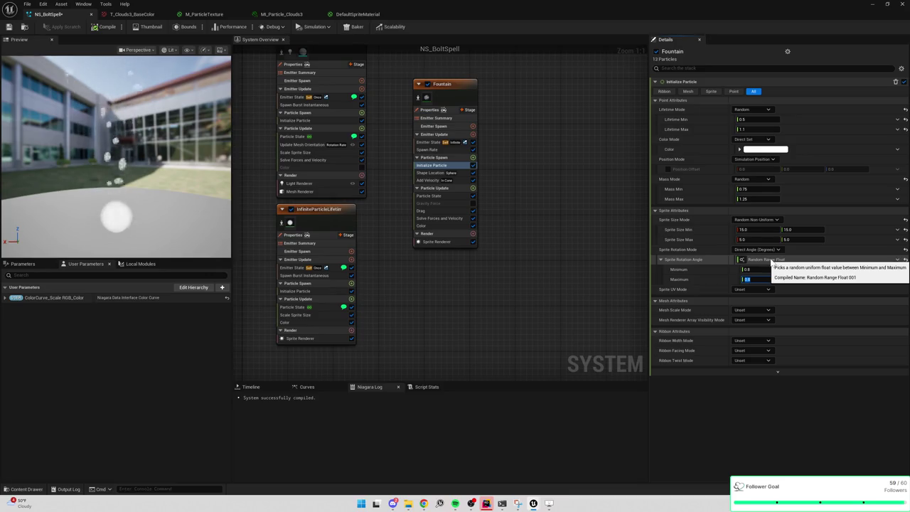
pyautogui.click(760, 269)
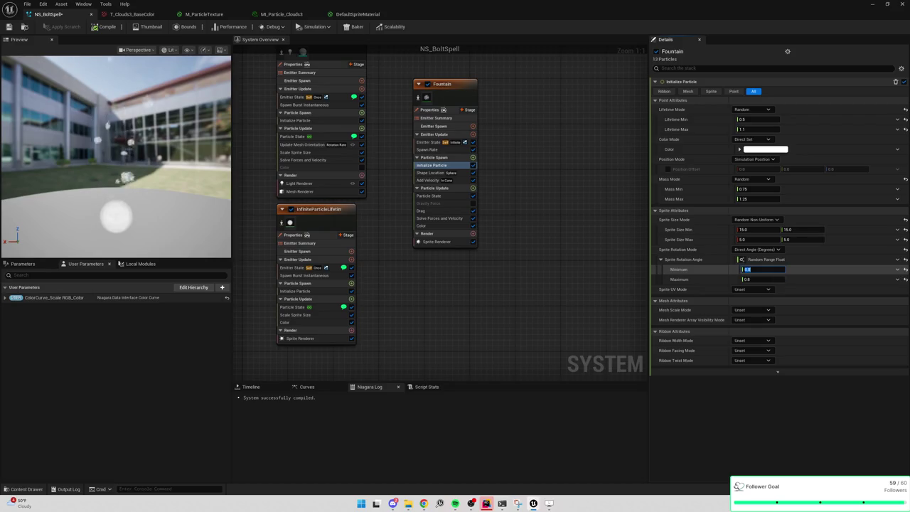
pyautogui.write('45')
pyautogui.press('Tab')
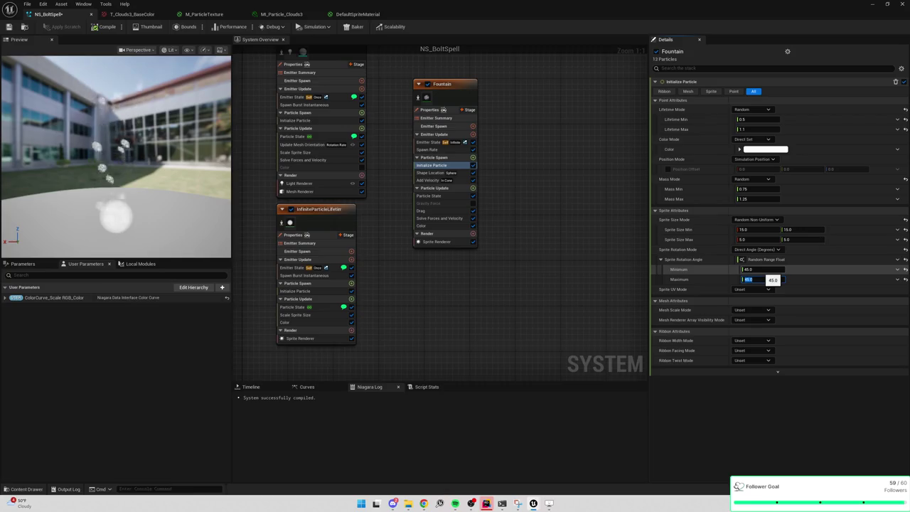
pyautogui.write('90')
pyautogui.press('Tab')
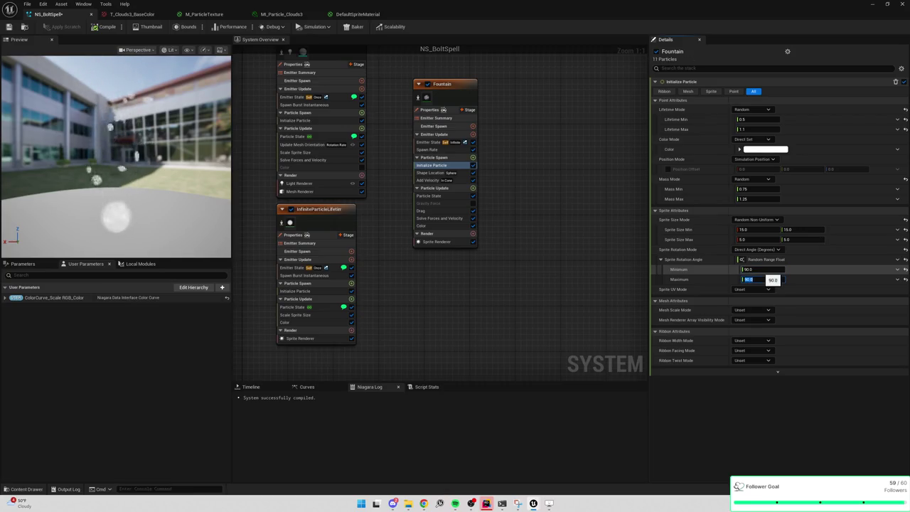
pyautogui.press('Tab')
pyautogui.hotkey('shift', 'Tab')
pyautogui.hotkey('shift', 'Tab')
pyautogui.write('125')
pyautogui.press('Tab')
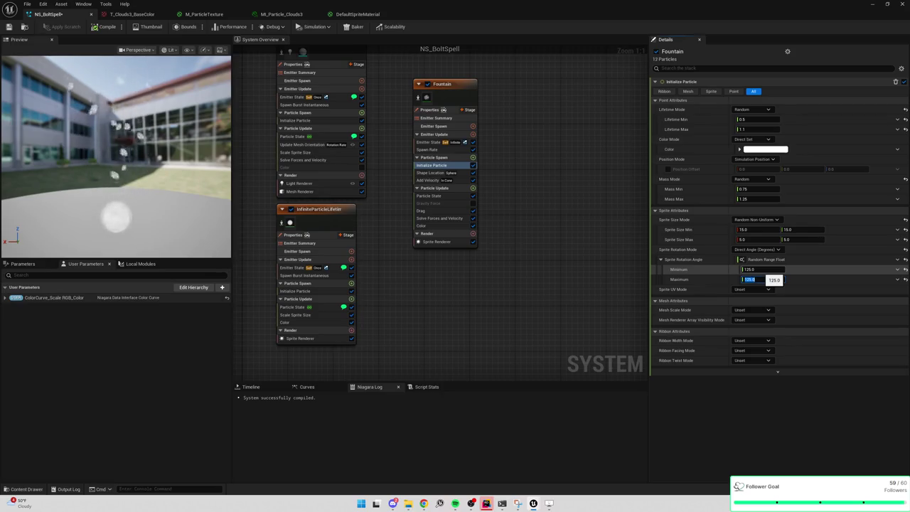
pyautogui.write('145')
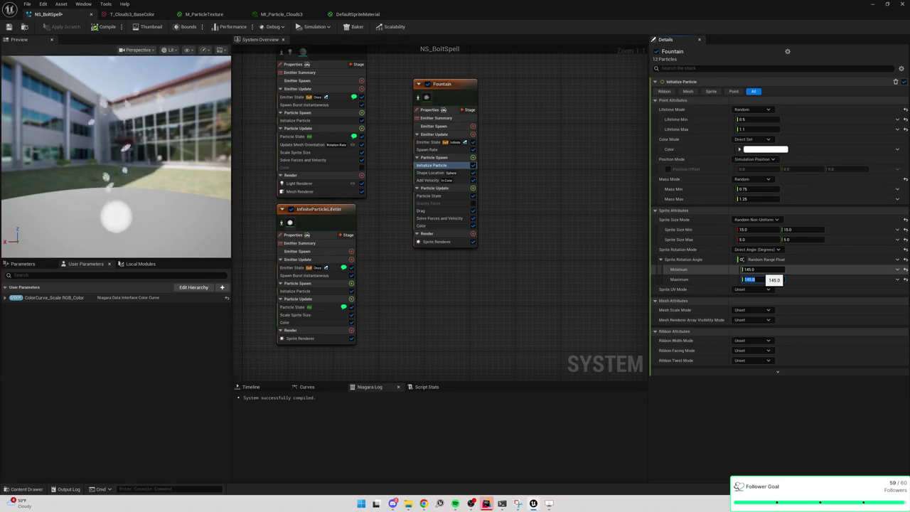
pyautogui.write('130')
pyautogui.press('Tab')
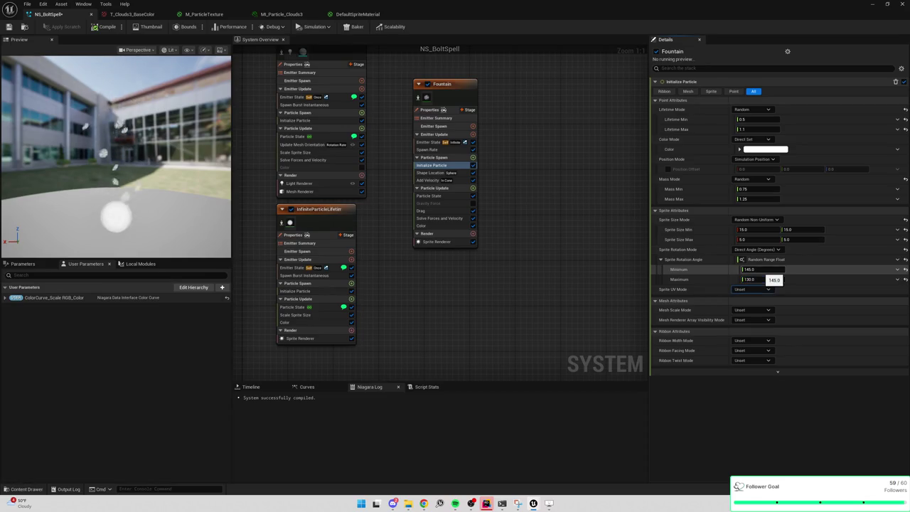
# Step: Try 130, 115 and 180, then settle on 90 for both minimum and maximum angle
pyautogui.click(759, 269)
pyautogui.write('130')
pyautogui.press('Return')
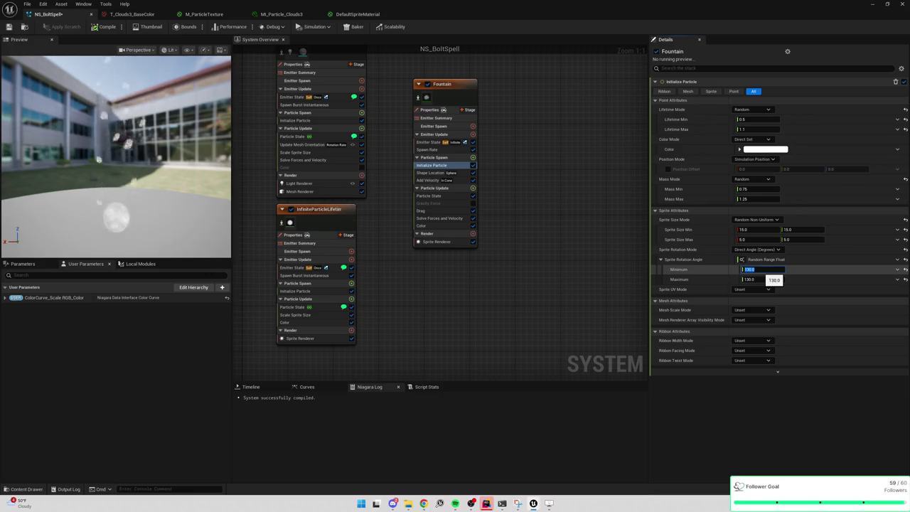
pyautogui.write('115')
pyautogui.press('Tab')
pyautogui.write('115')
pyautogui.press('Return')
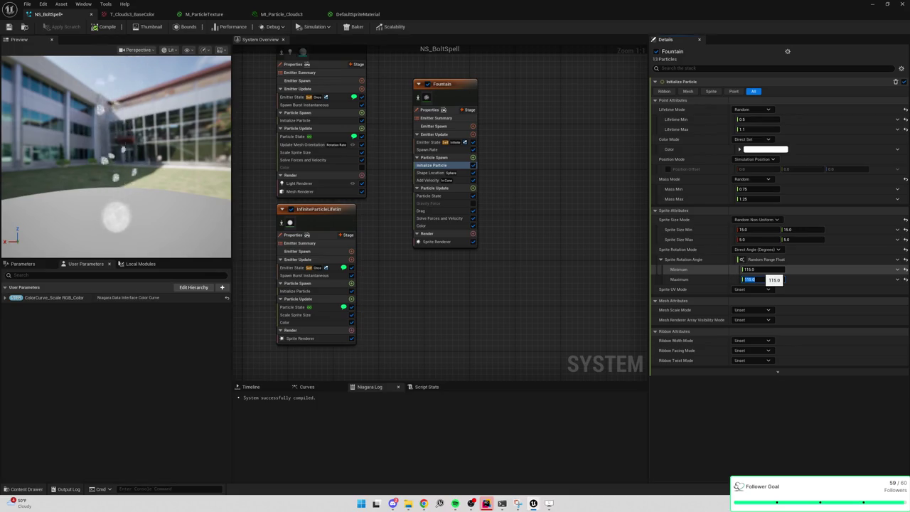
pyautogui.write('11')
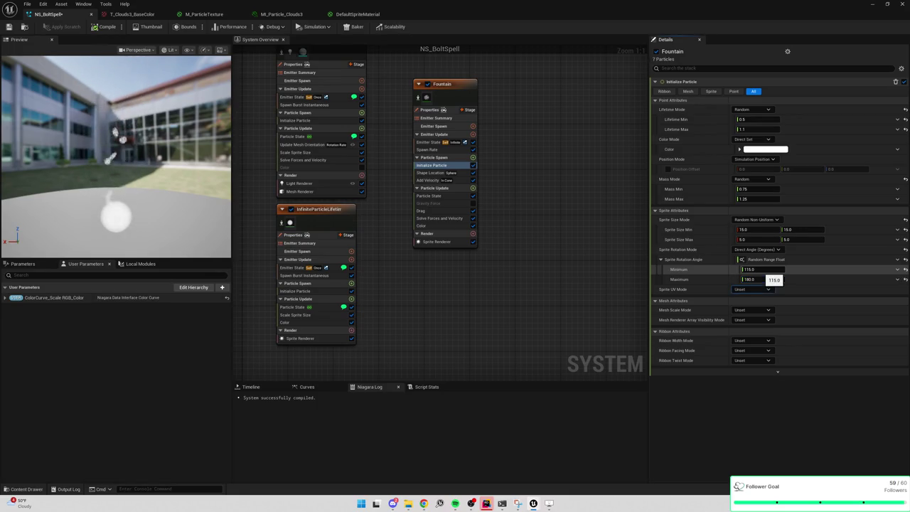
pyautogui.write('180')
pyautogui.press('Return')
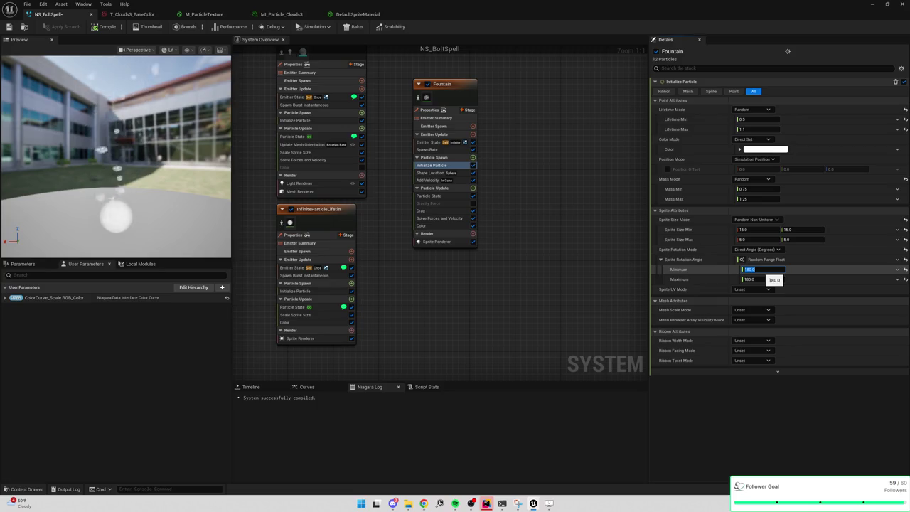
pyautogui.write('90')
pyautogui.press('Tab')
pyautogui.write('90')
pyautogui.press('Return')
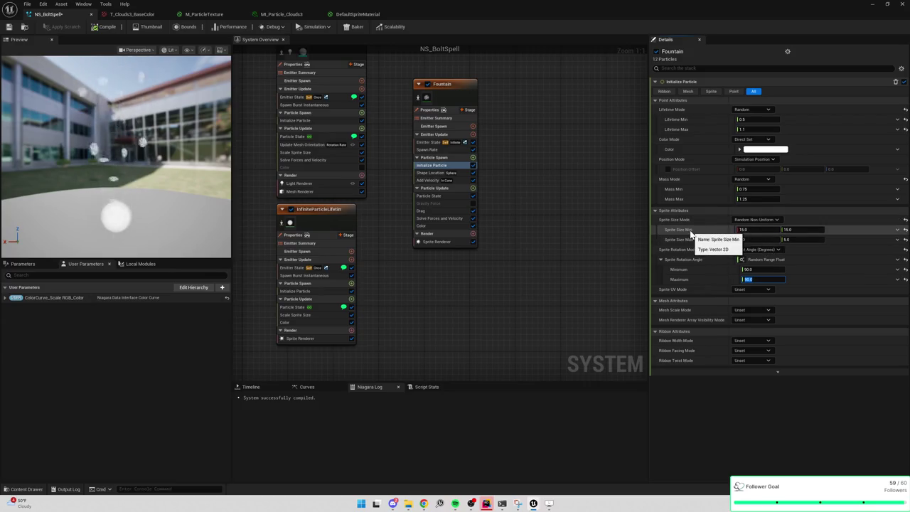
# Step: Try a minimum sprite size of 7 and a maximum of 12
pyautogui.click(757, 230)
pyautogui.write('7')
pyautogui.press('Return')
pyautogui.press('Tab')
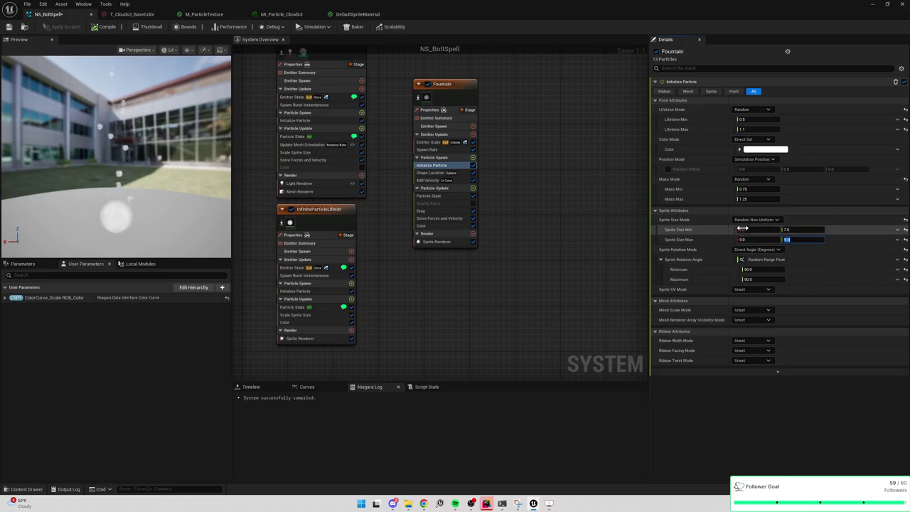
pyautogui.write('12')
pyautogui.press('Return')
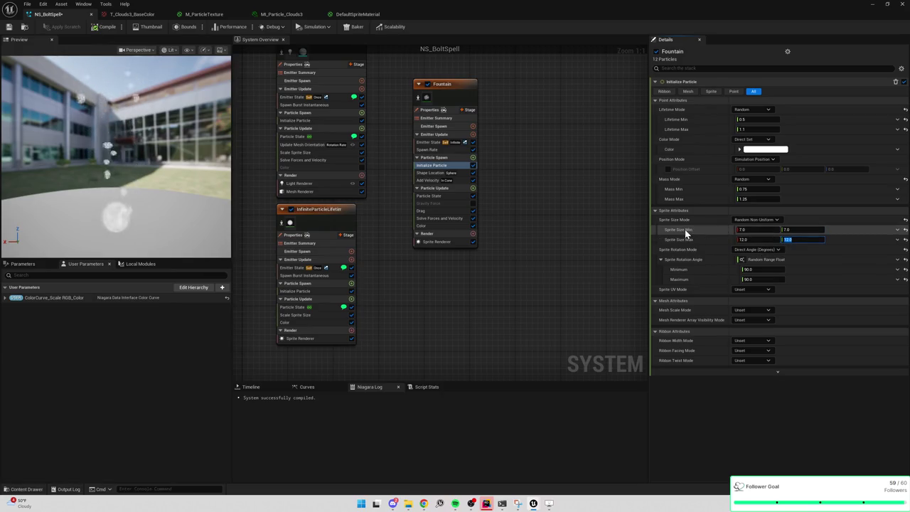
# Step: Experiment with sprite width and height values of 12, 10 and 15
pyautogui.click(752, 230)
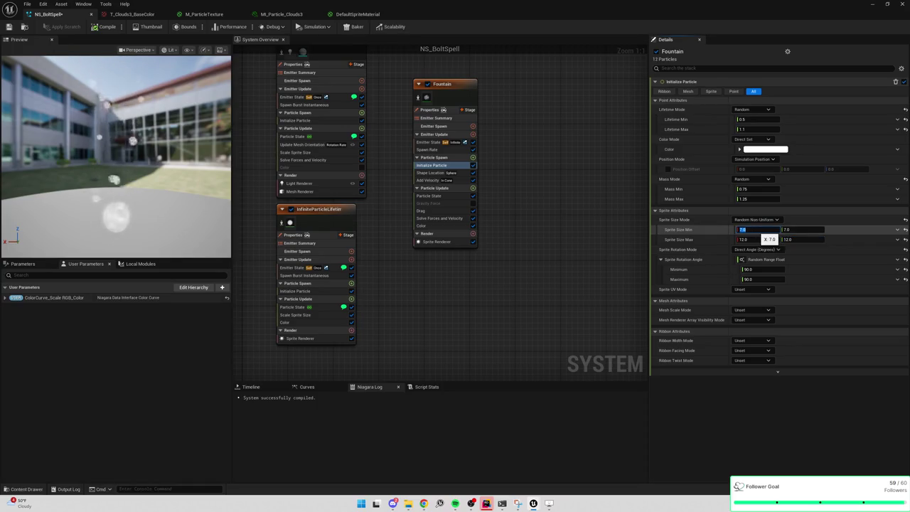
pyautogui.click(802, 229)
pyautogui.write('12')
pyautogui.click(802, 239)
pyautogui.write('12')
pyautogui.click(802, 229)
pyautogui.write('10')
pyautogui.press('Tab')
pyautogui.click(802, 240)
pyautogui.write('10')
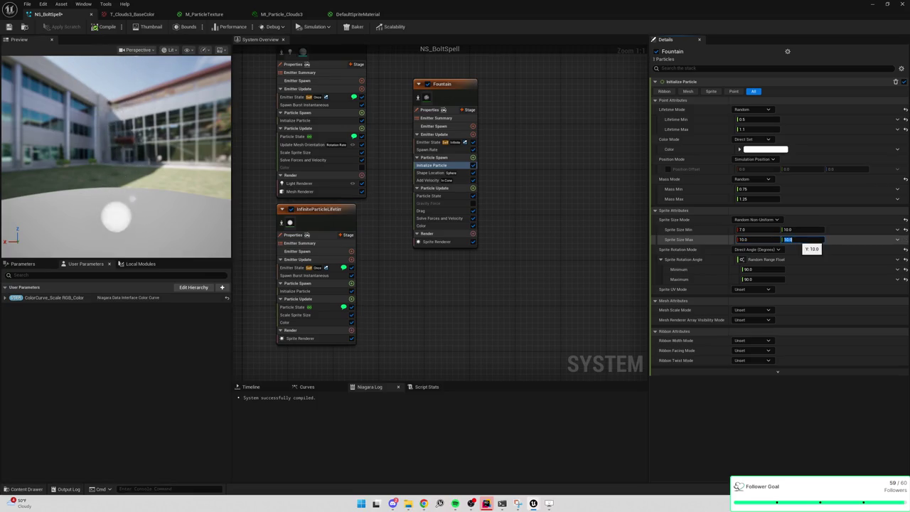
pyautogui.click(755, 239)
pyautogui.write('15')
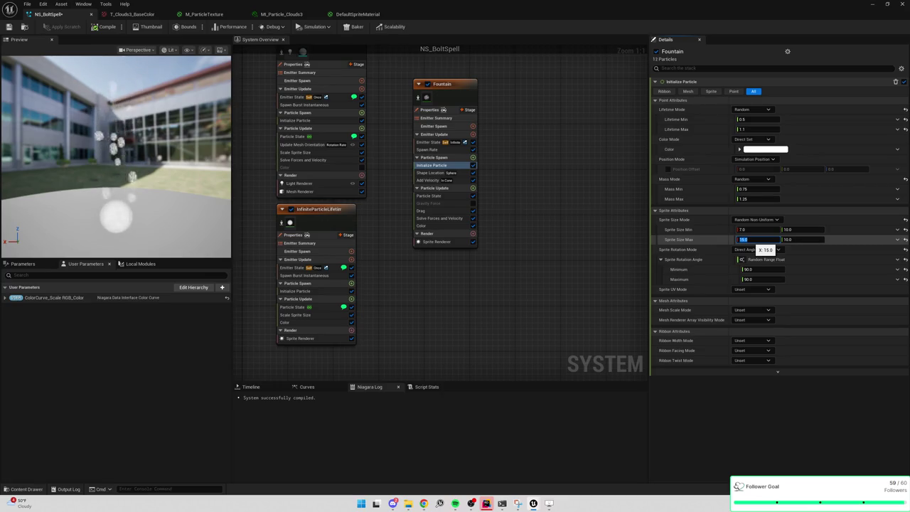
pyautogui.write('20')
pyautogui.press('Return')
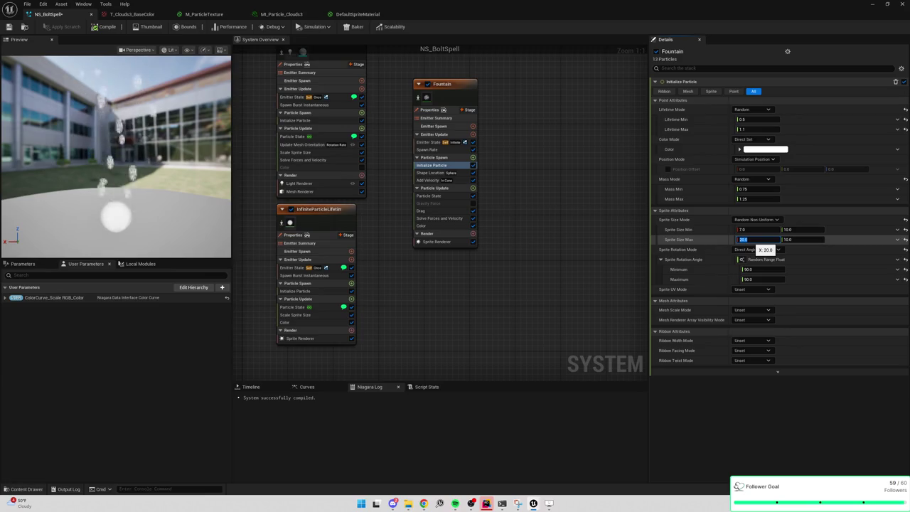
pyautogui.click(605, 226)
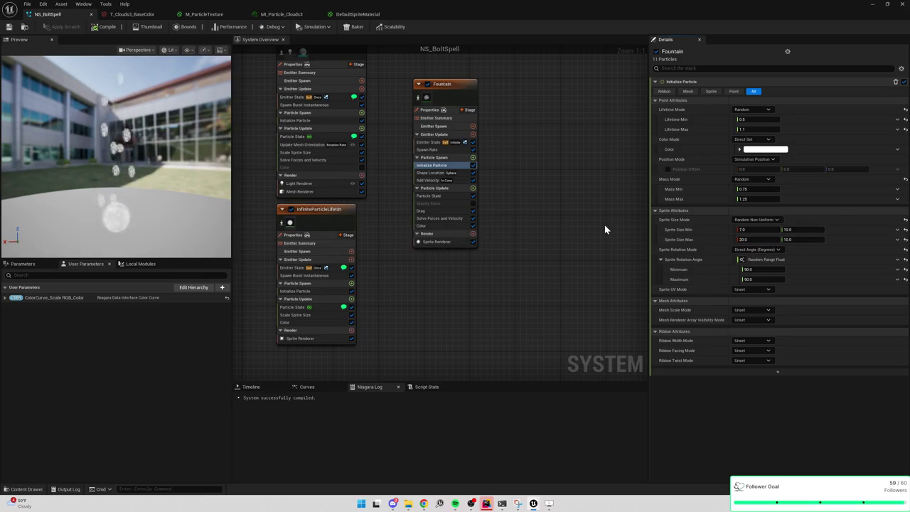
# Step: Try minimum sprite widths of 0, .2 and 10 and a maximum width of 2
pyautogui.click(753, 230)
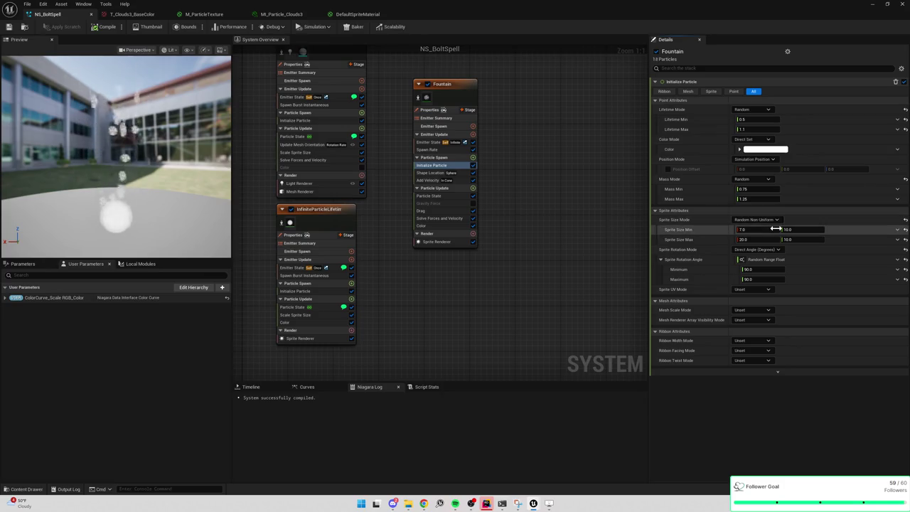
pyautogui.write('0')
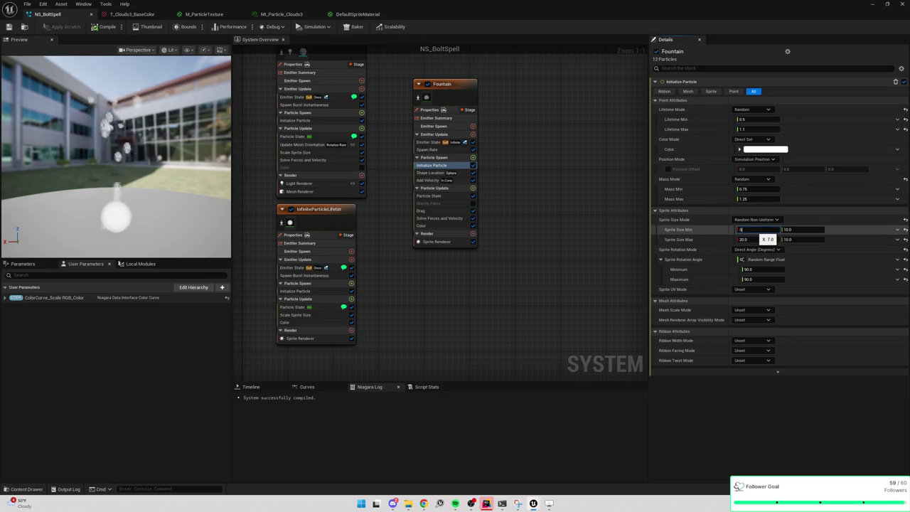
pyautogui.press('Tab')
pyautogui.press('Tab')
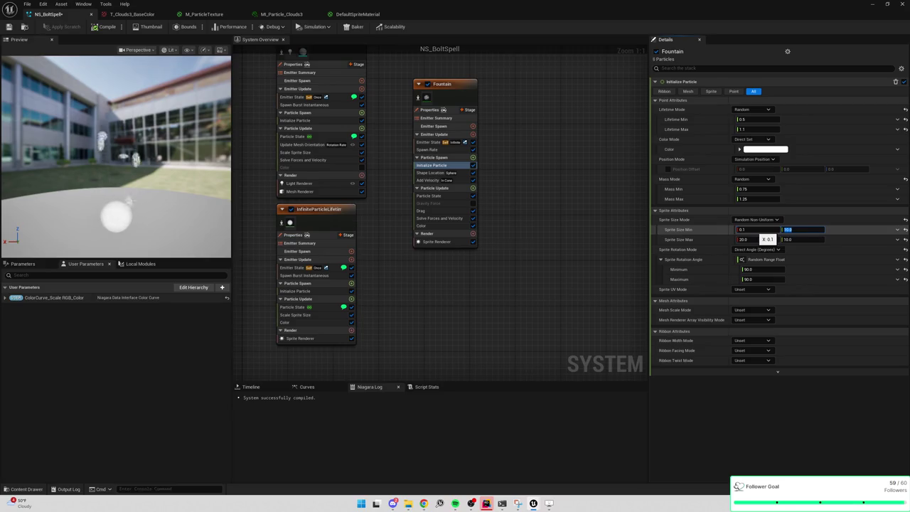
pyautogui.click(753, 230)
pyautogui.write('.')
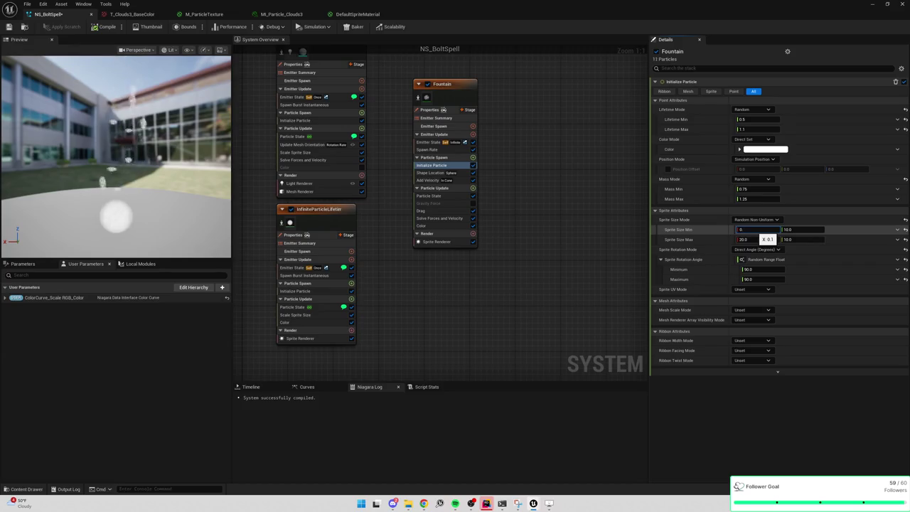
pyautogui.write('2')
pyautogui.press('Tab')
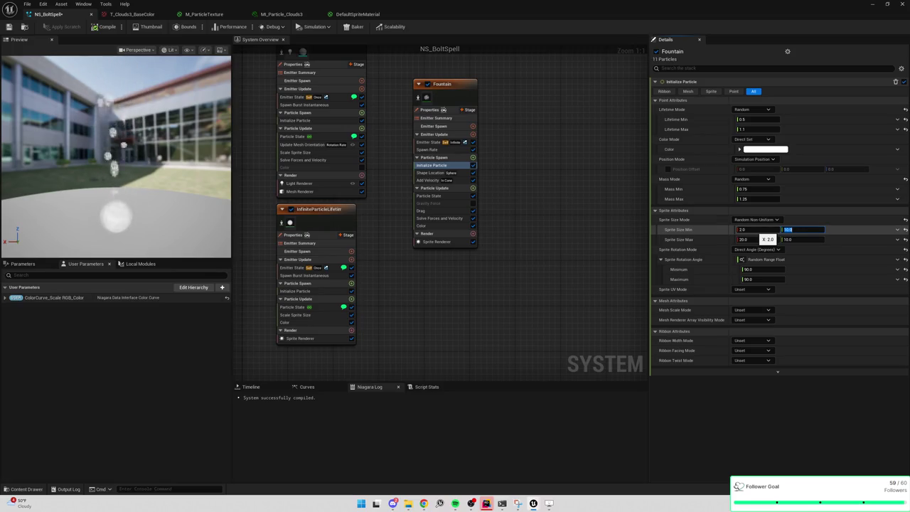
pyautogui.click(743, 229)
pyautogui.write('10')
pyautogui.press('Tab')
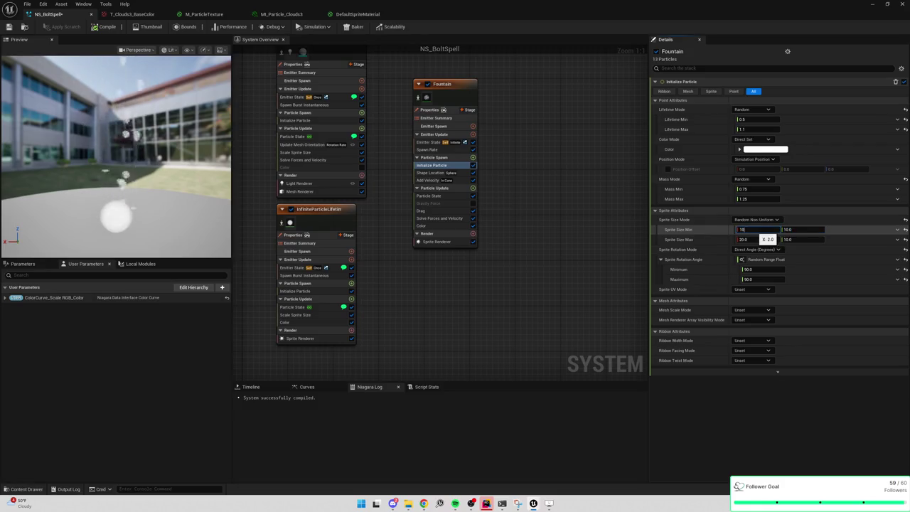
pyautogui.write('10')
pyautogui.click(799, 230)
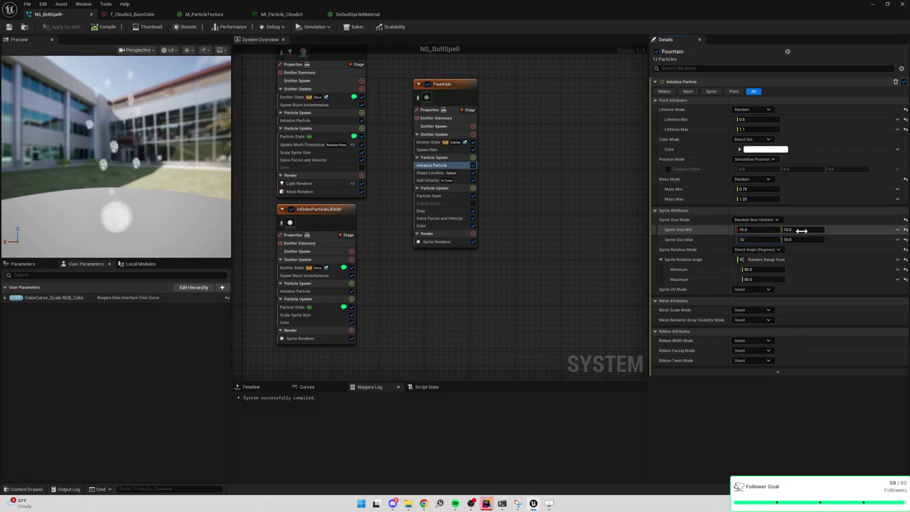
pyautogui.write('2')
pyautogui.press('Tab')
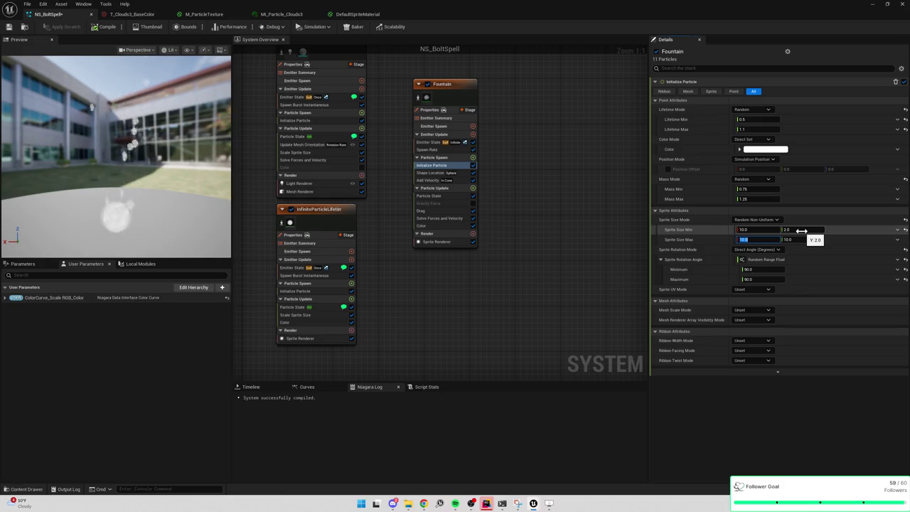
# Step: Settle the minimum sprite size at X 8, Y 4
pyautogui.click(756, 231)
pyautogui.write('8')
pyautogui.press('Tab')
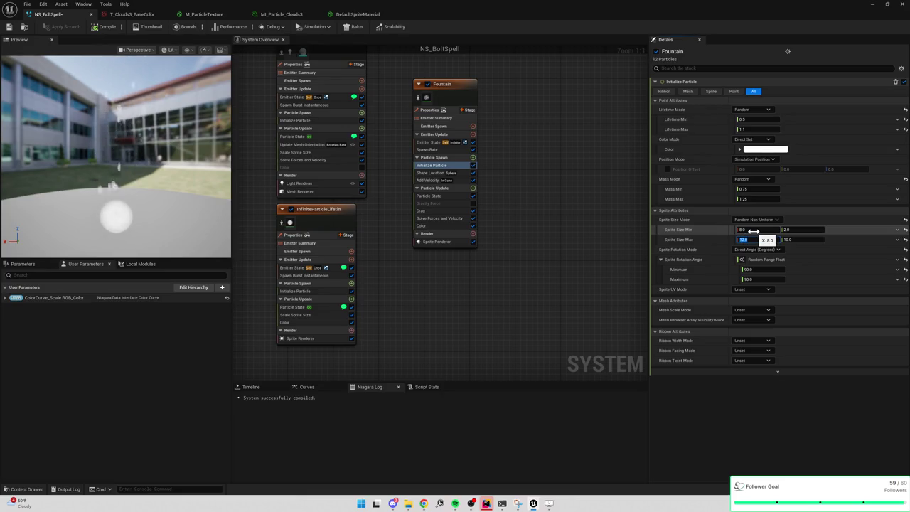
pyautogui.click(801, 230)
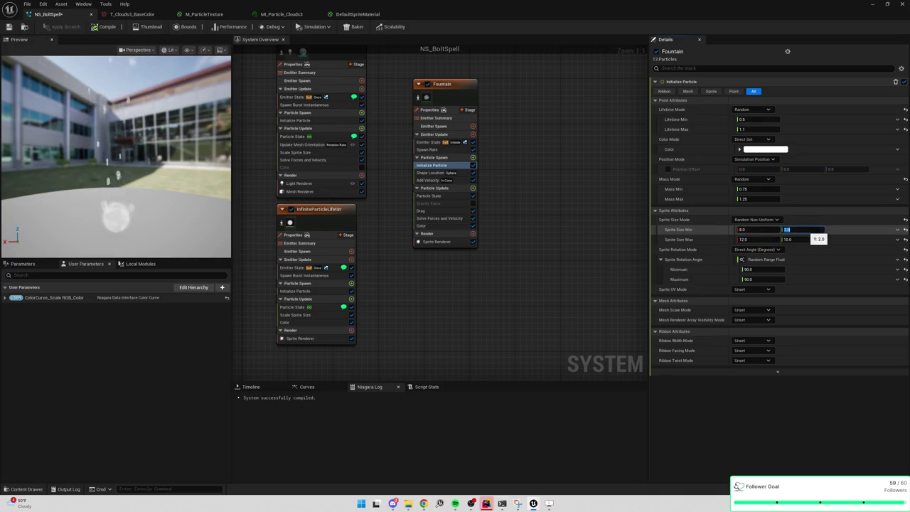
pyautogui.write('4')
pyautogui.press('Tab')
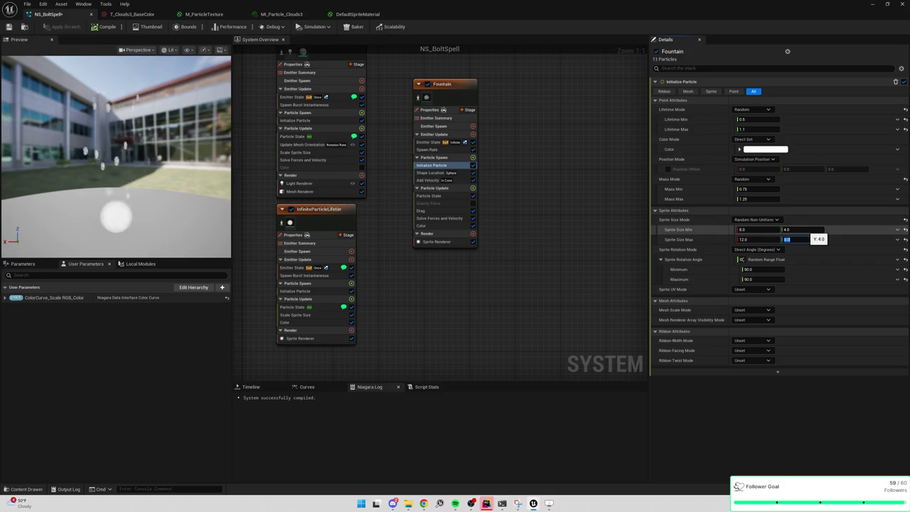
pyautogui.click(440, 173)
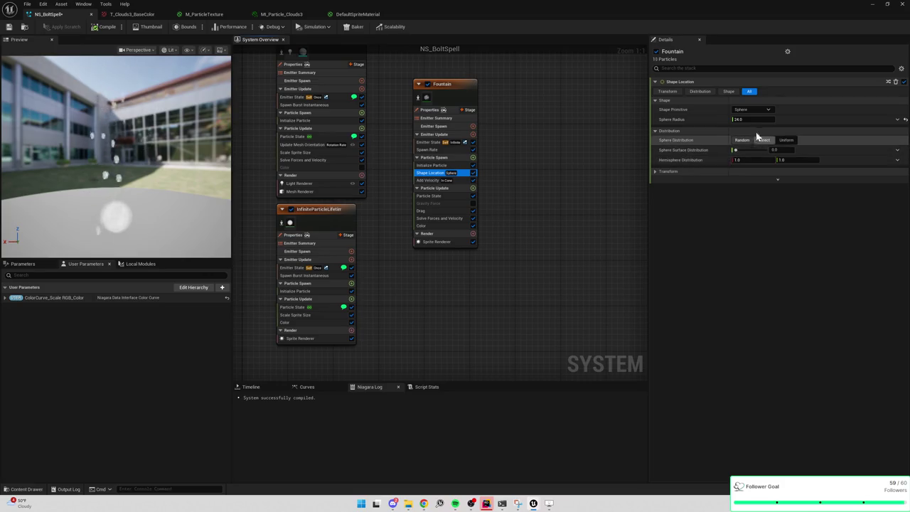
# Step: Keep Sphere as the Shape Primitive and change the sphere radius to 18 after trying 12
pyautogui.click(753, 110)
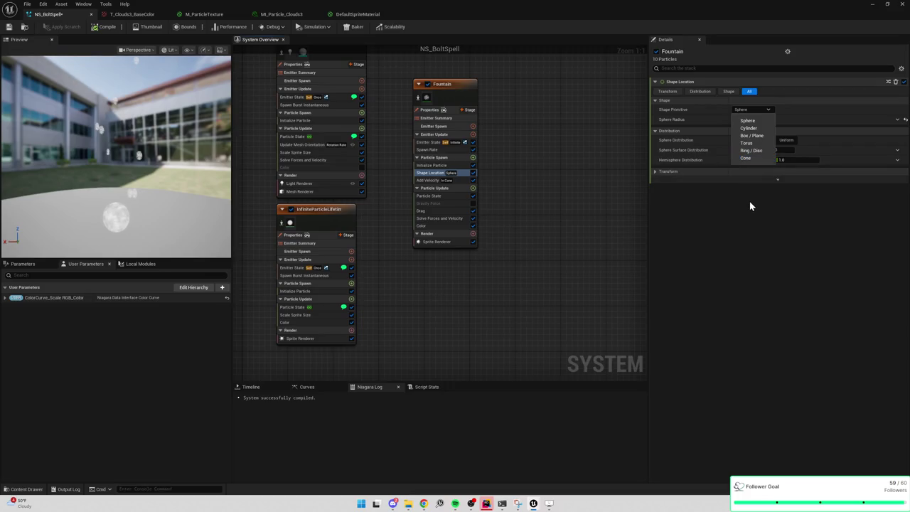
pyautogui.click(749, 201)
pyautogui.click(746, 122)
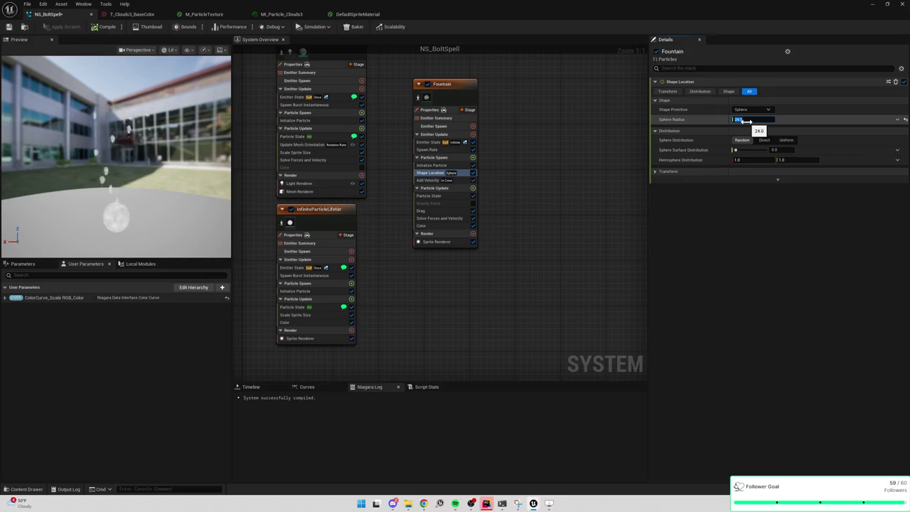
pyautogui.write('12')
pyautogui.press('Return')
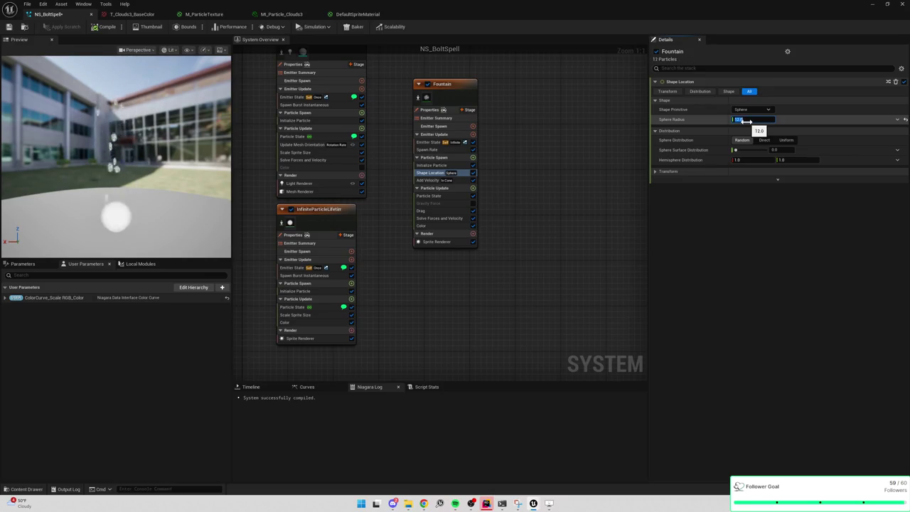
pyautogui.write('18')
pyautogui.press('Return')
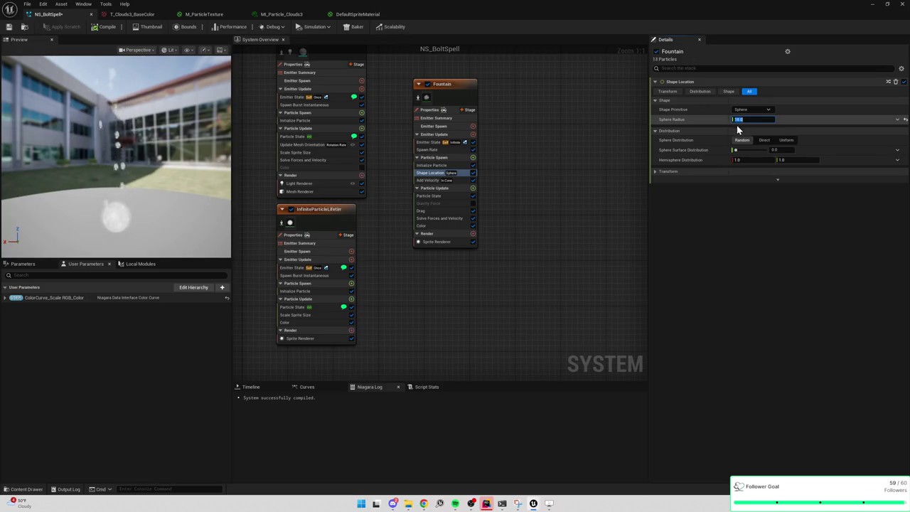
pyautogui.click(752, 222)
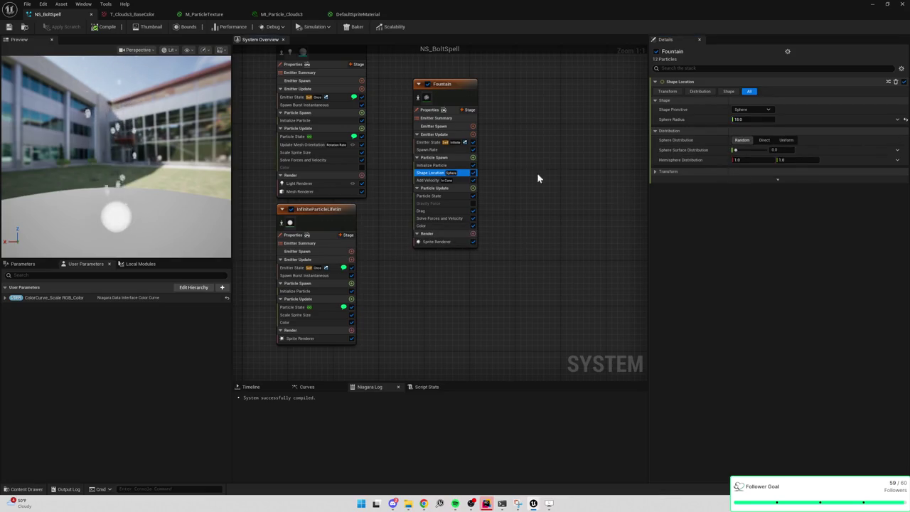
pyautogui.click(435, 165)
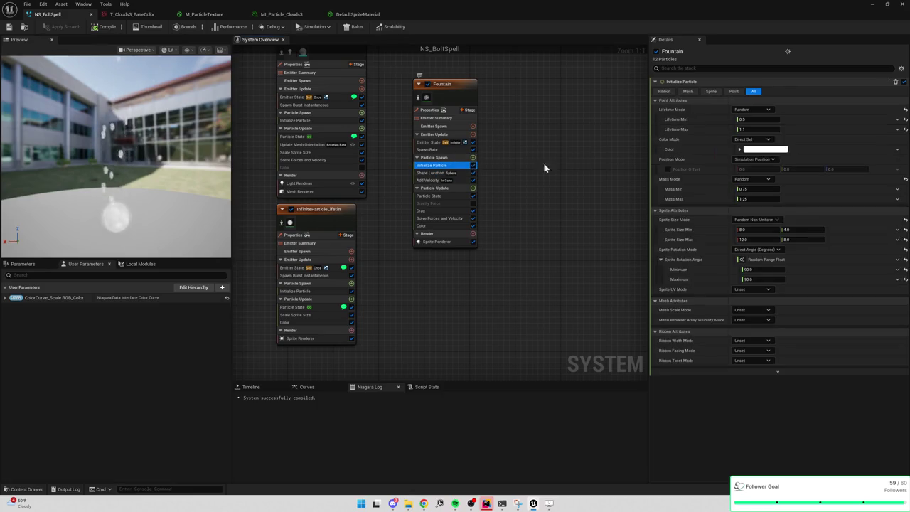
# Step: Enable Position Offset and set its Z value to 10 after trying 20
pyautogui.click(668, 170)
pyautogui.click(667, 170)
pyautogui.click(832, 169)
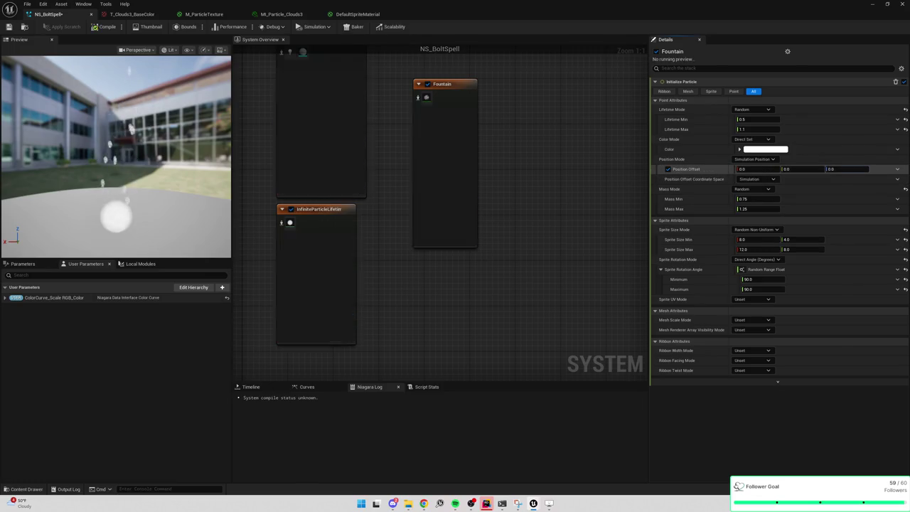
pyautogui.write('0')
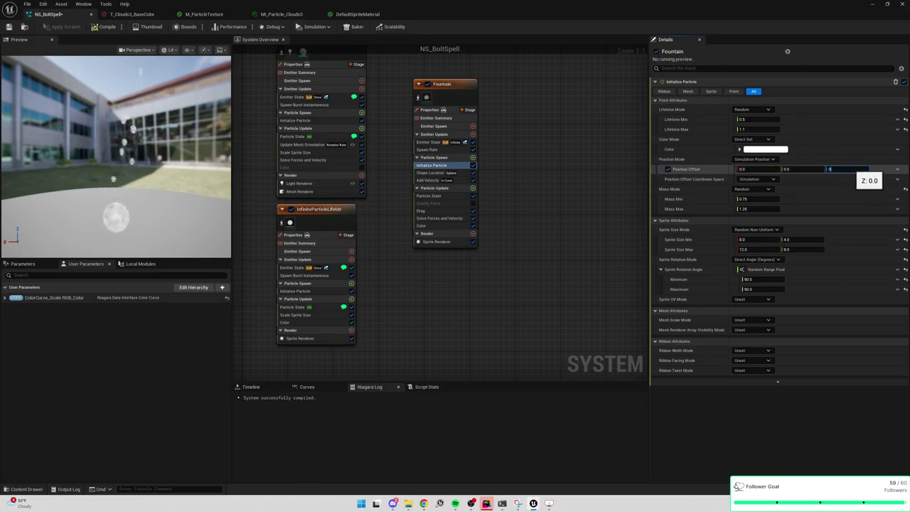
pyautogui.write('30')
pyautogui.press('Return')
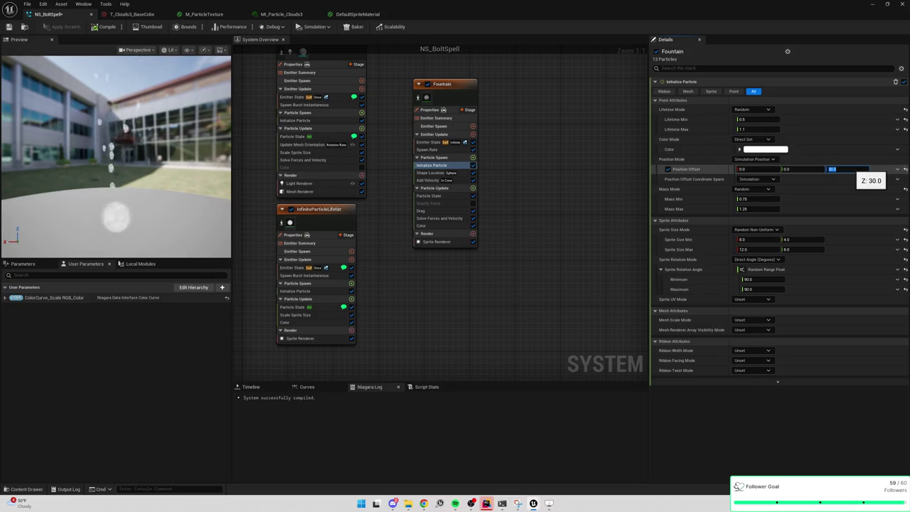
pyautogui.write('20')
pyautogui.press('Return')
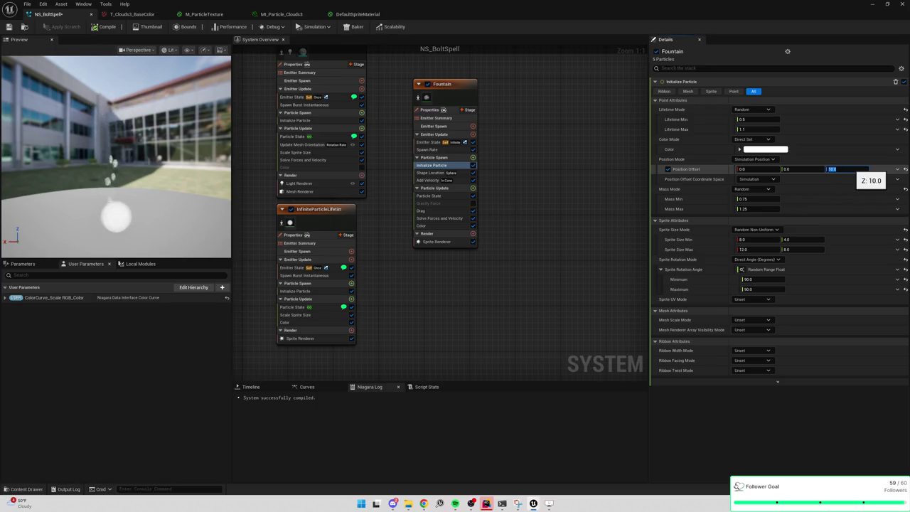
pyautogui.press('Return')
pyautogui.click(203, 155)
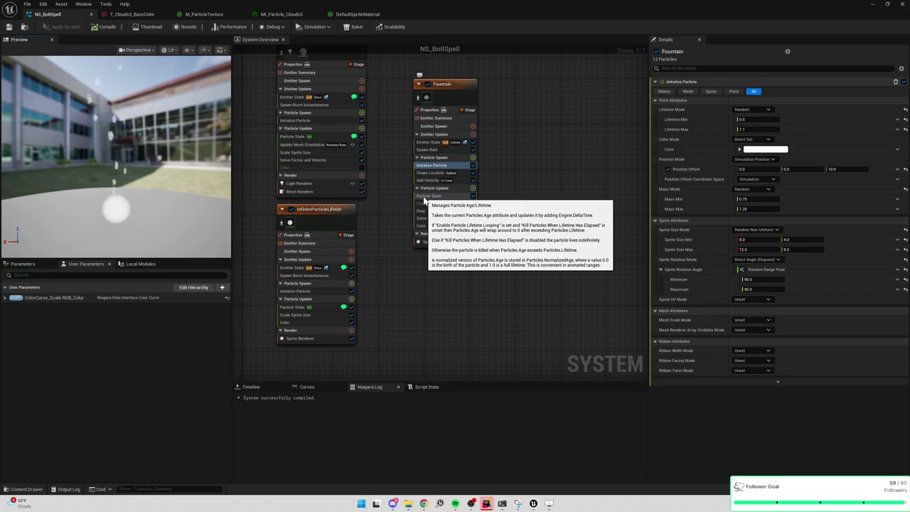
# Step: Sketch a round blob in the middle of the Paint canvas and retrace its outline
pyautogui.moveTo(427, 213)
pyautogui.mouseDown()
pyautogui.moveTo(436, 237)
pyautogui.moveTo(419, 216)
pyautogui.mouseUp()
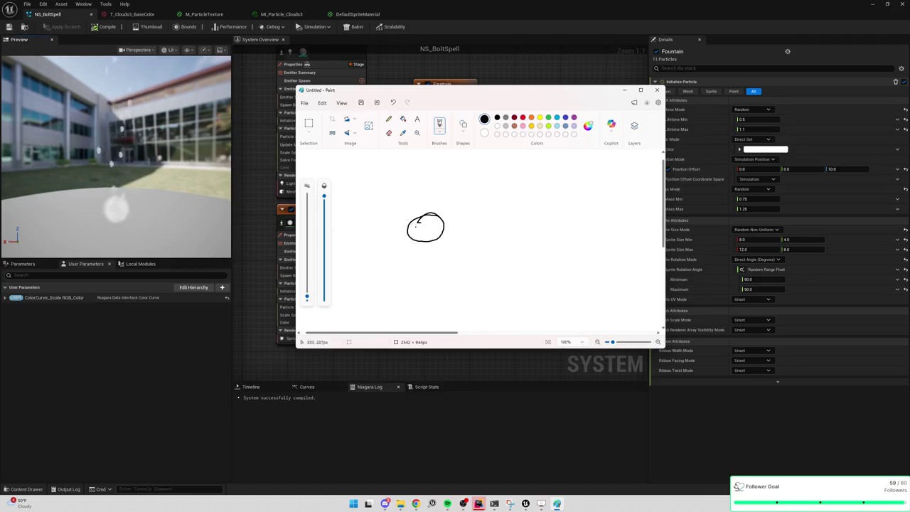
pyautogui.moveTo(473, 235)
pyautogui.mouseDown()
pyautogui.moveTo(429, 246)
pyautogui.moveTo(413, 216)
pyautogui.moveTo(470, 218)
pyautogui.moveTo(474, 235)
pyautogui.mouseUp()
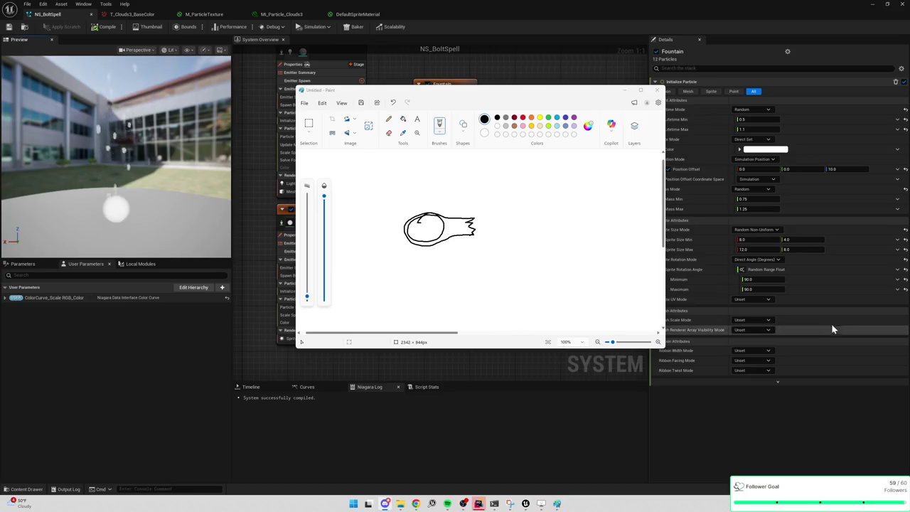
# Step: Bring the Paint window with the bolt sketch to the front
pyautogui.moveTo(829, 331)
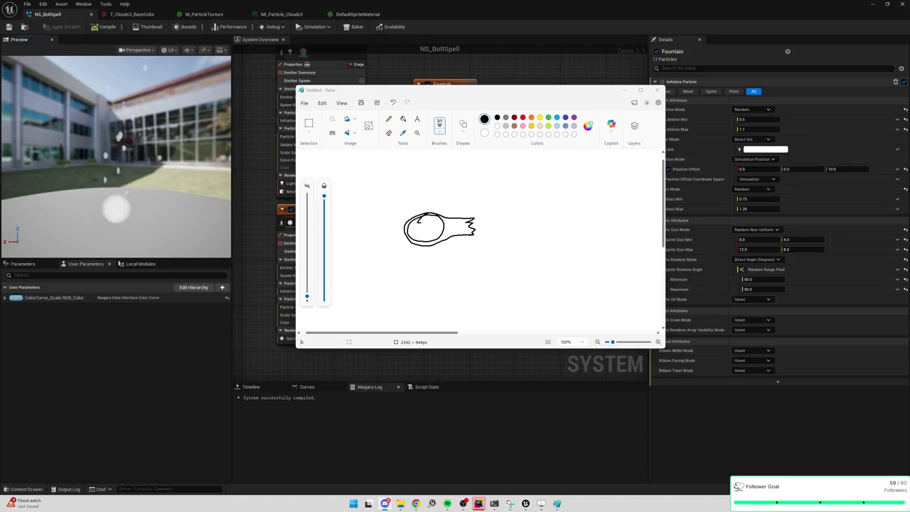
pyautogui.hotkey('alt', 'Tab')
pyautogui.hotkey('alt', 'Tab')
pyautogui.press('super+d')
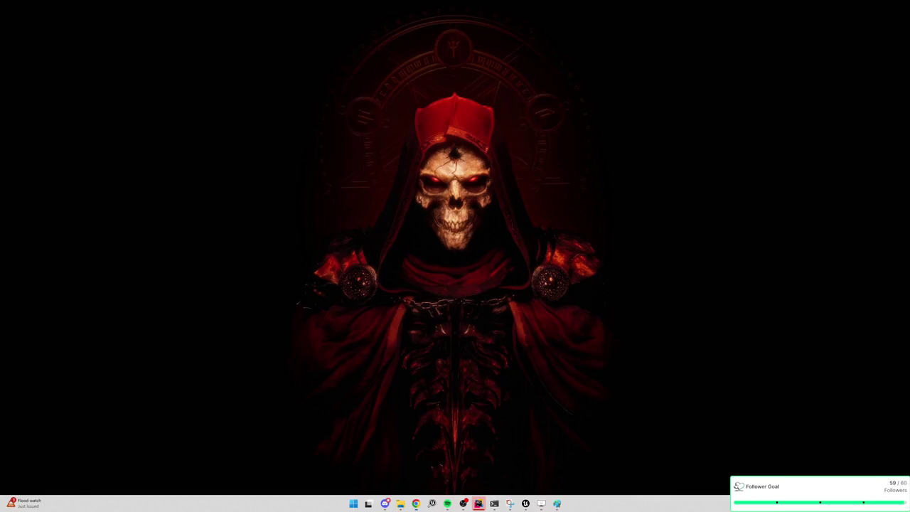
pyautogui.press('super+d')
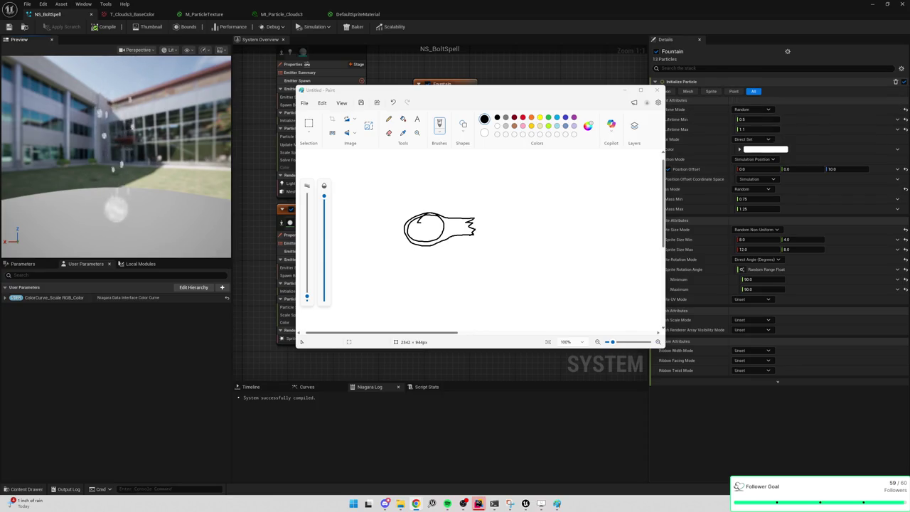
# Step: Return to the NS_BoltSpell editor, frame the emitters and orbit the compiled effect's preview
pyautogui.click(469, 13)
pyautogui.moveTo(489, 116); pyautogui.dragTo(543, 201)
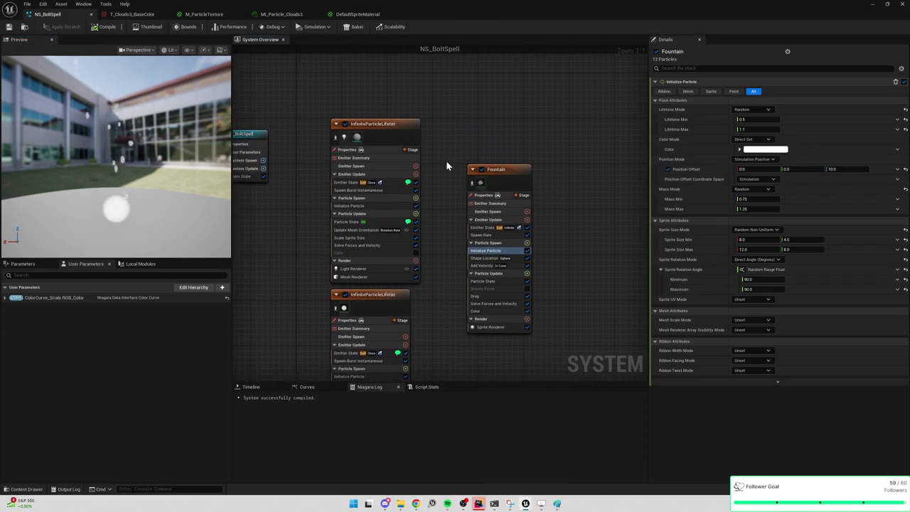
pyautogui.moveTo(446, 160); pyautogui.dragTo(487, 118)
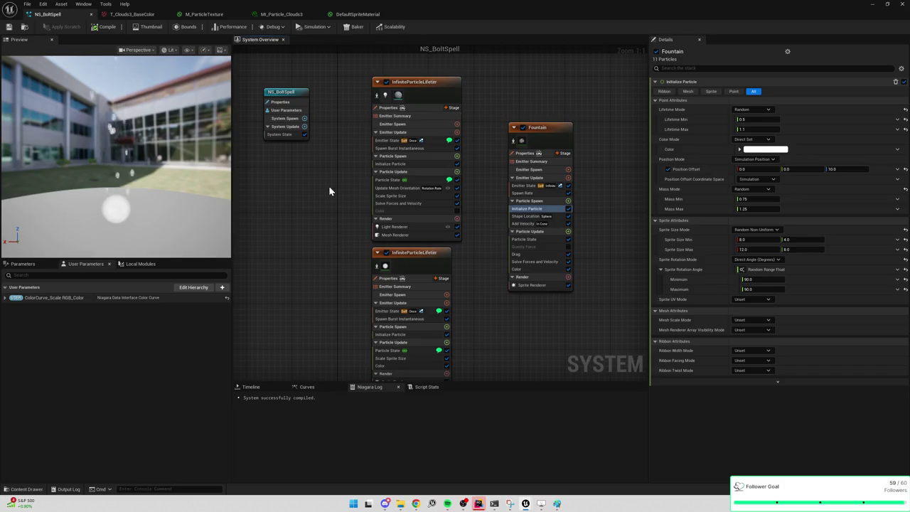
pyautogui.moveTo(347, 106); pyautogui.dragTo(289, 172)
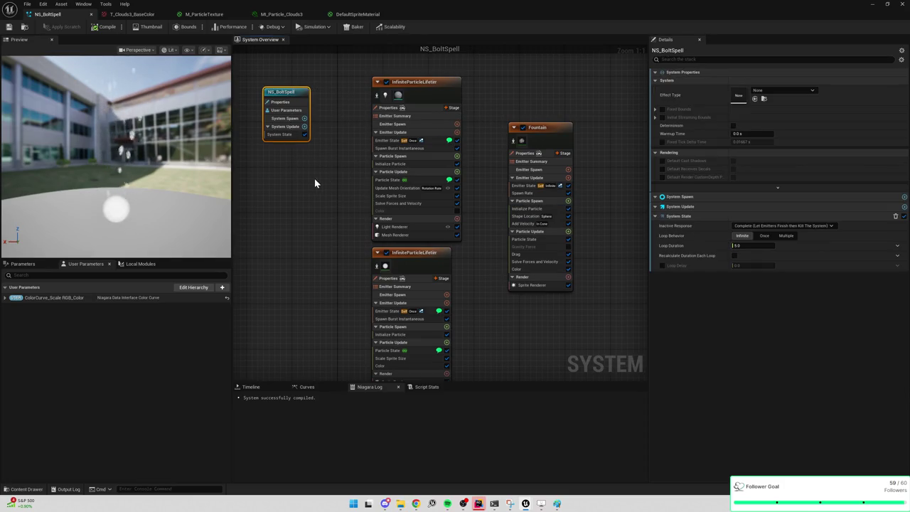
pyautogui.click(133, 165)
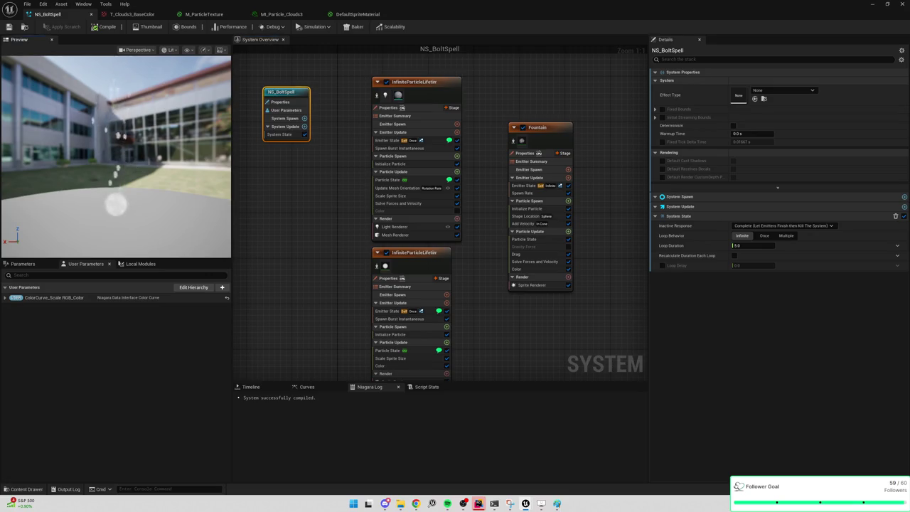
pyautogui.moveTo(133, 165); pyautogui.dragTo(89, 170)
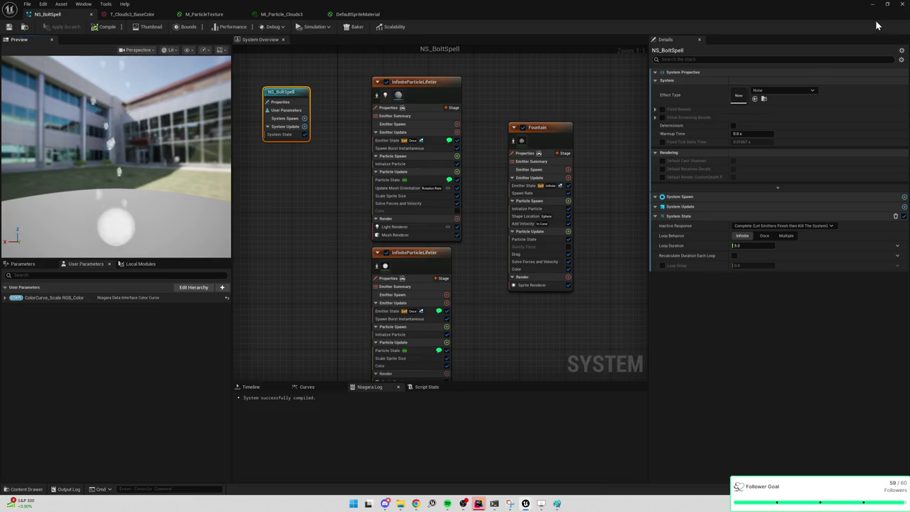
pyautogui.hotkey('alt', 'Tab')
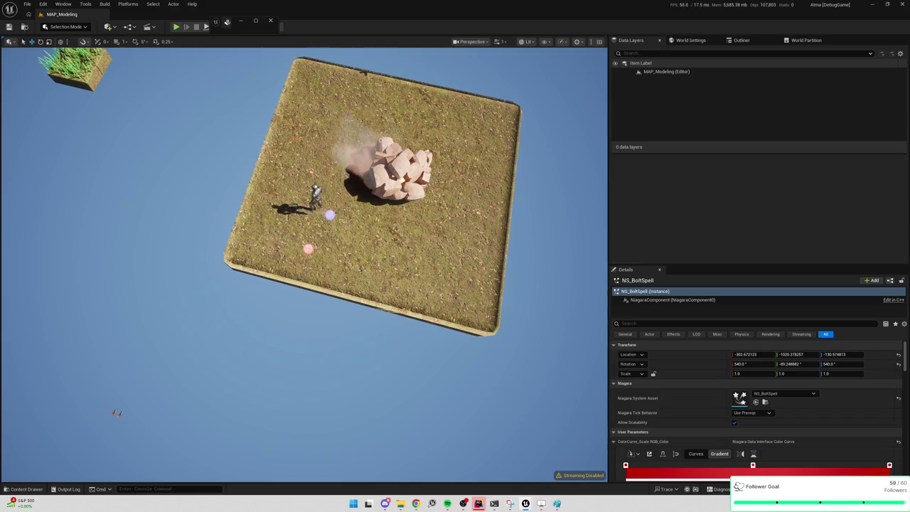
pyautogui.moveTo(306, 285)
pyautogui.mouseDown()
pyautogui.moveTo(306, 263)
pyautogui.moveTo(306, 284)
pyautogui.moveTo(291, 285)
pyautogui.moveTo(291, 263)
pyautogui.mouseUp()
pyautogui.moveTo(276, 134)
pyautogui.mouseDown()
pyautogui.moveTo(276, 113)
pyautogui.moveTo(276, 149)
pyautogui.moveTo(277, 133)
pyautogui.mouseUp()
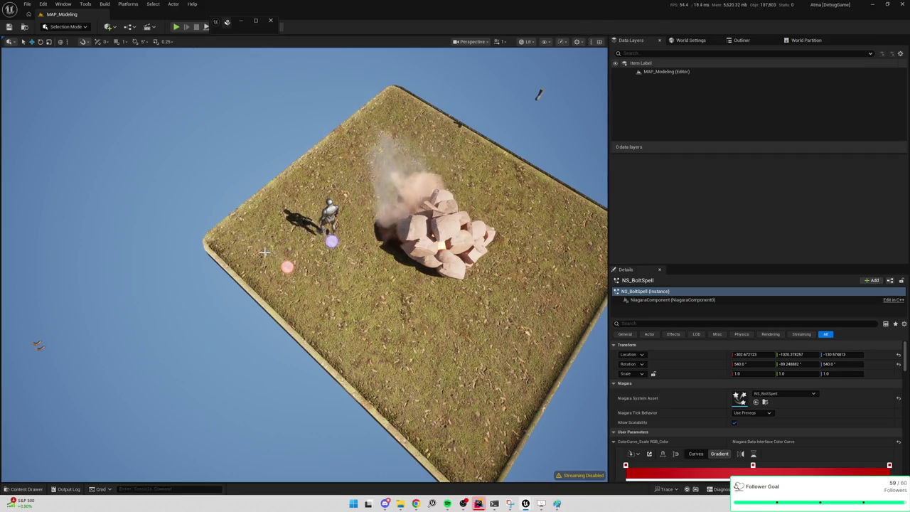
pyautogui.hotkey('alt', 'Tab')
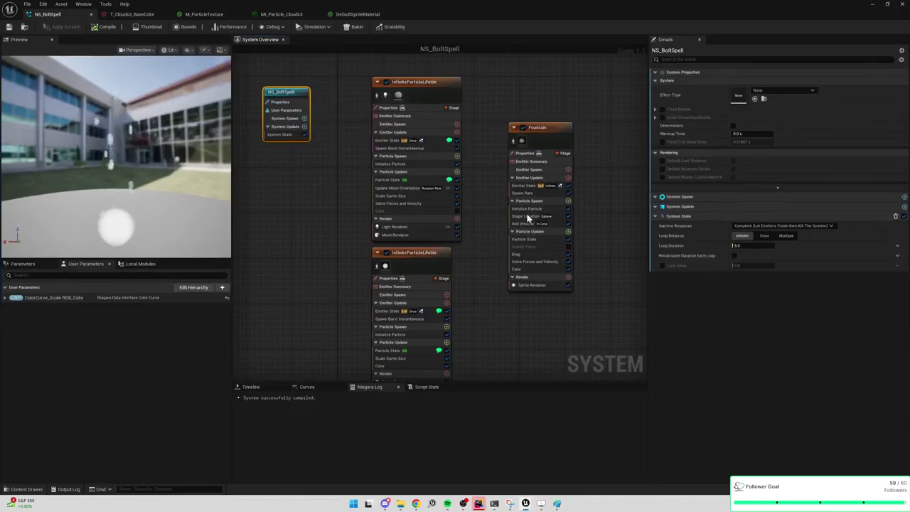
# Step: Duplicate the Fountain emitter as Fountain001 and place it beside the original
pyautogui.moveTo(538, 92); pyautogui.dragTo(406, 264)
pyautogui.hotkey('ctrl', 'c')
pyautogui.hotkey('ctrl', 'v')
pyautogui.moveTo(569, 198); pyautogui.dragTo(523, 118)
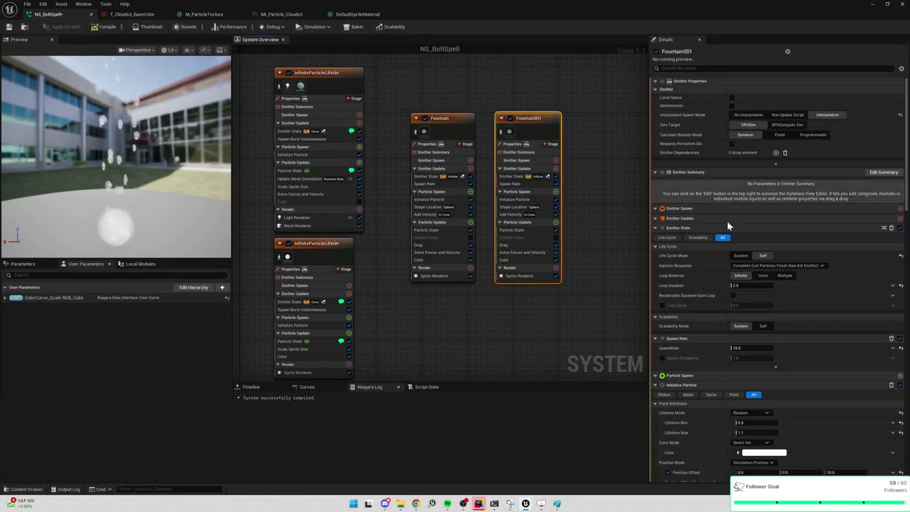
# Step: Review Fountain001's emitter state, spawn rate and shape location settings
pyautogui.click(532, 153)
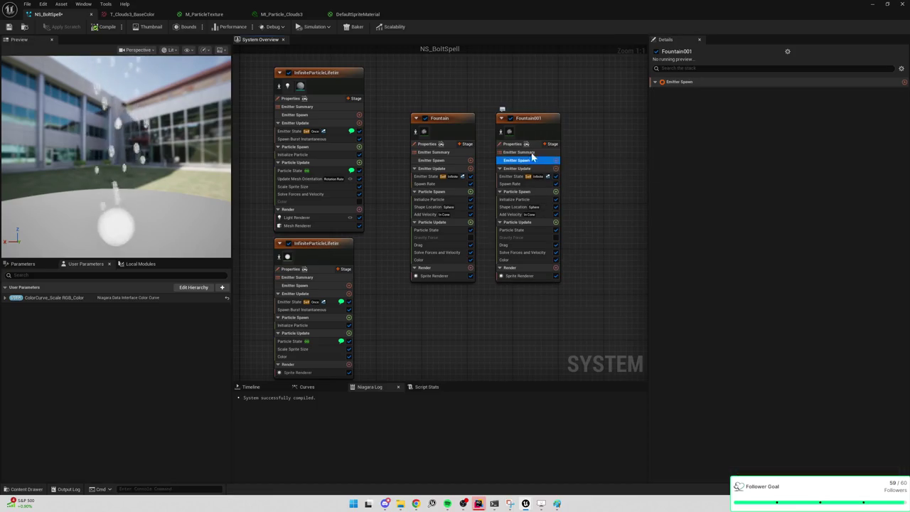
pyautogui.click(522, 177)
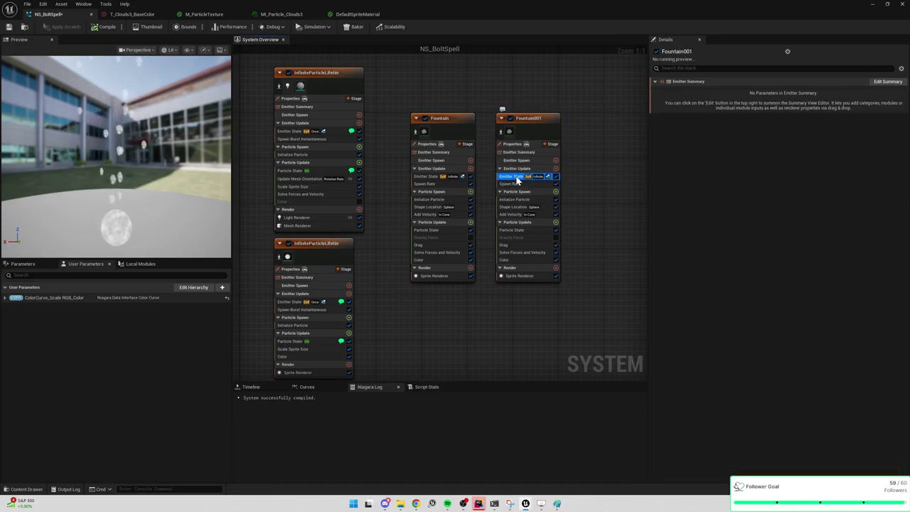
pyautogui.click(514, 184)
pyautogui.click(744, 90)
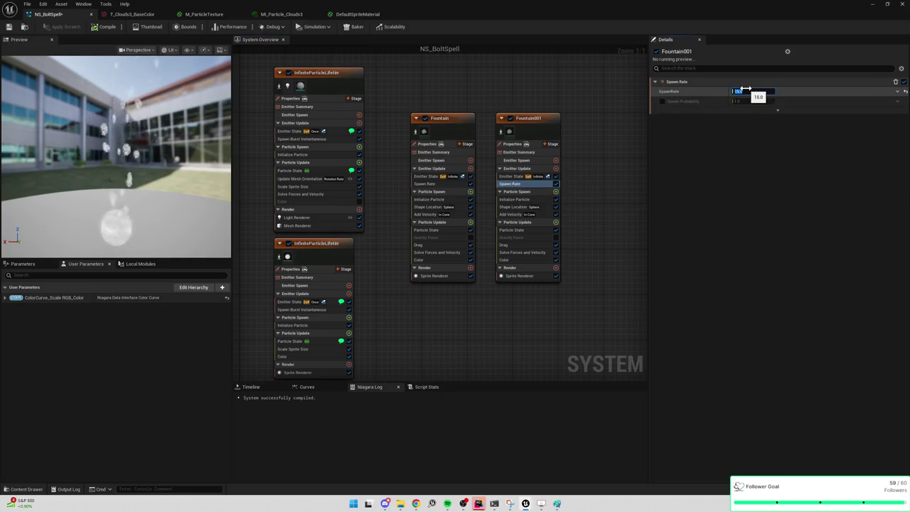
pyautogui.click(516, 205)
pyautogui.click(515, 199)
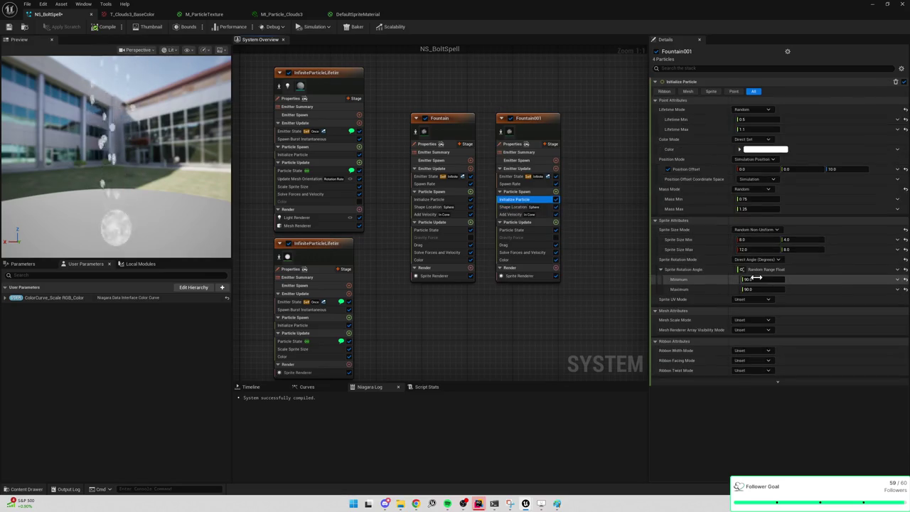
# Step: Set Fountain001's sprite size range to minimum 32 and maximum 48
pyautogui.click(751, 241)
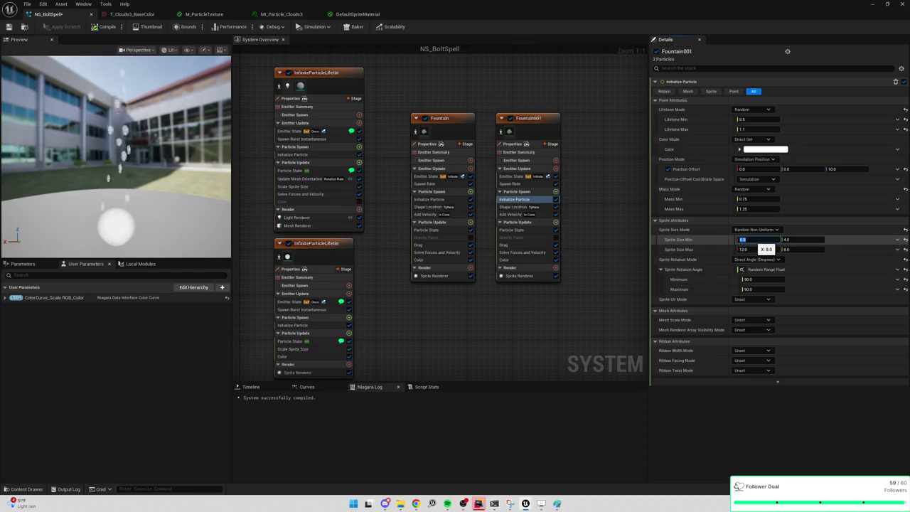
pyautogui.write('16')
pyautogui.press('Tab')
pyautogui.write('24')
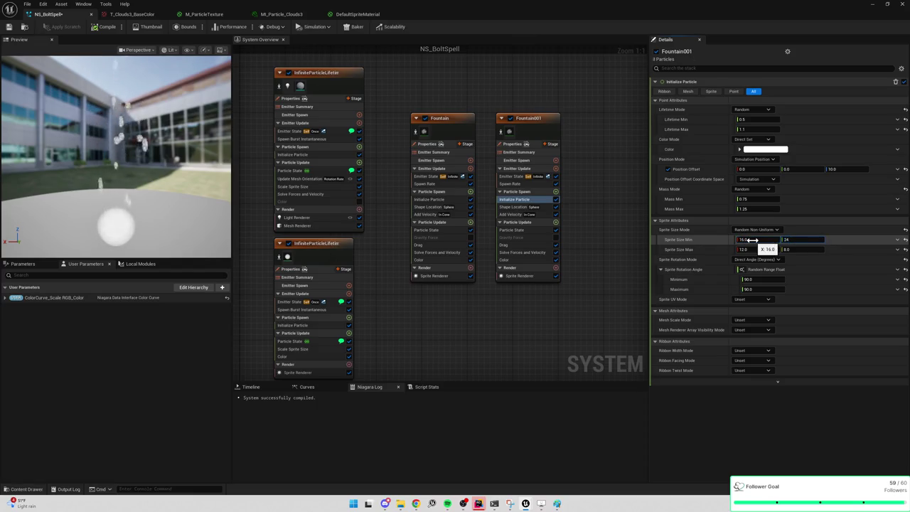
pyautogui.press('Tab')
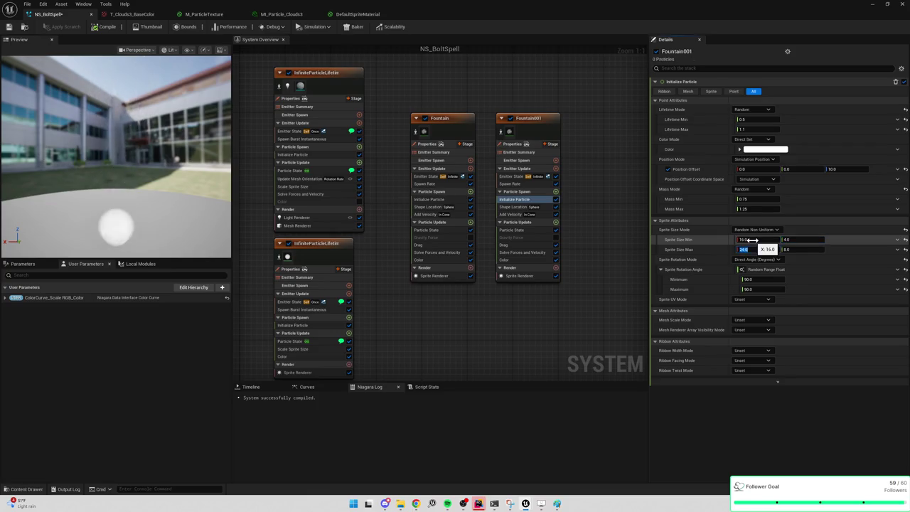
pyautogui.press('Return')
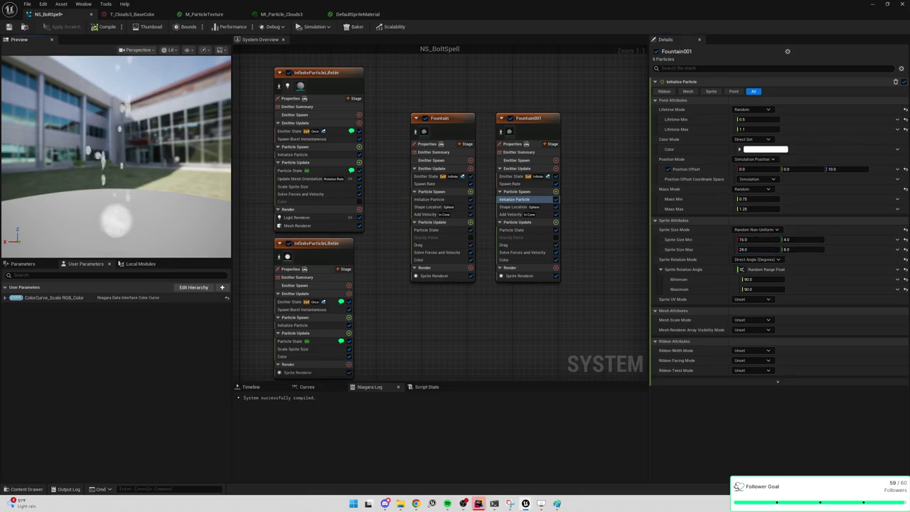
pyautogui.click(749, 239)
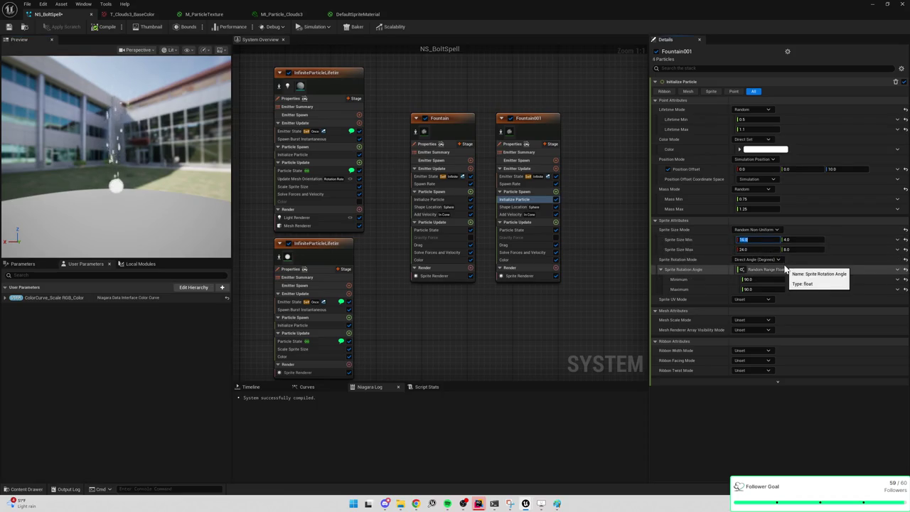
pyautogui.write('32')
pyautogui.press('Tab')
pyautogui.write('48')
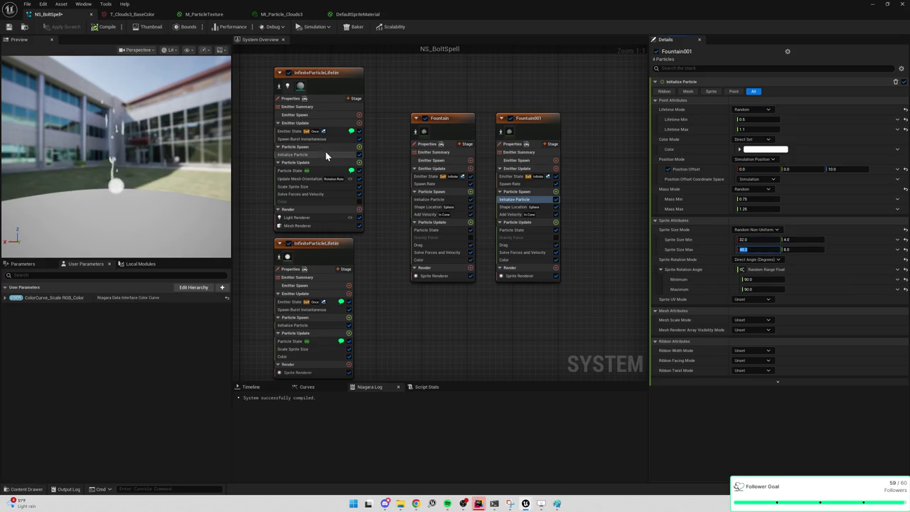
pyautogui.click(201, 147)
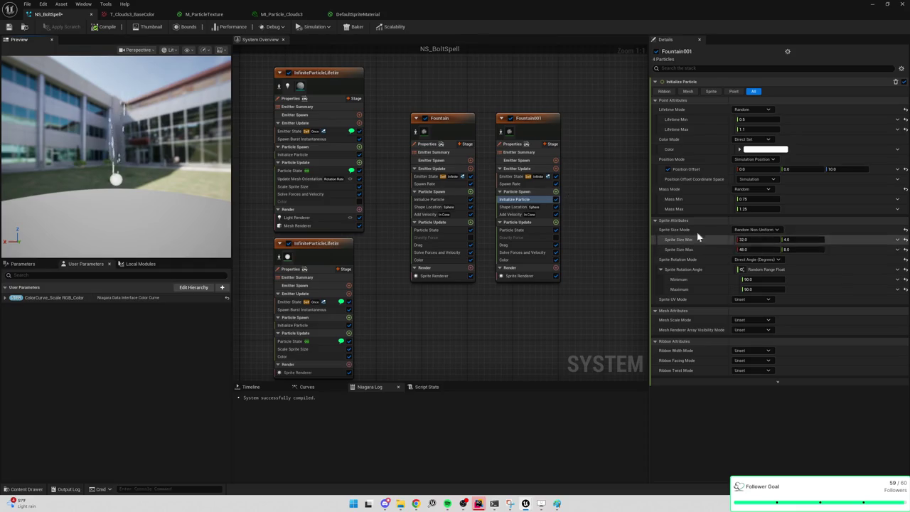
# Step: Set Fountain001's minimum lifetime to 0.3 and minimum velocity speed to 400
pyautogui.click(516, 184)
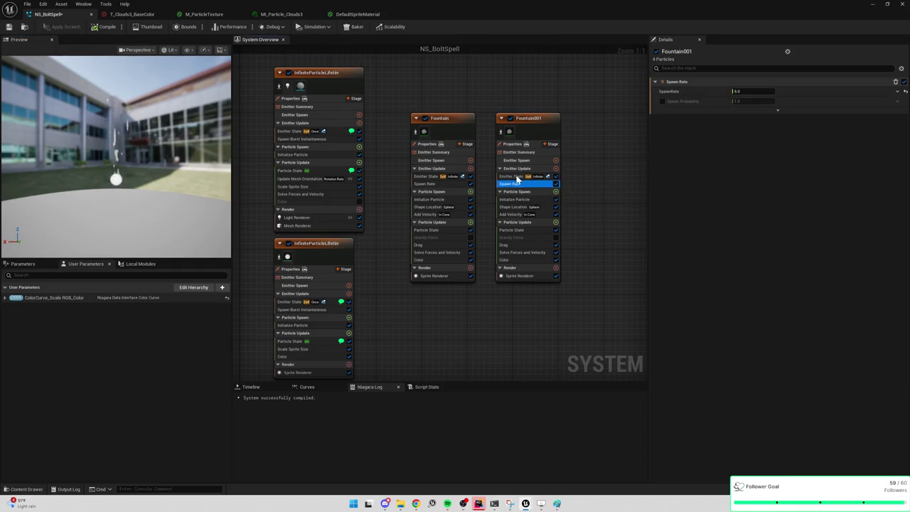
pyautogui.click(517, 177)
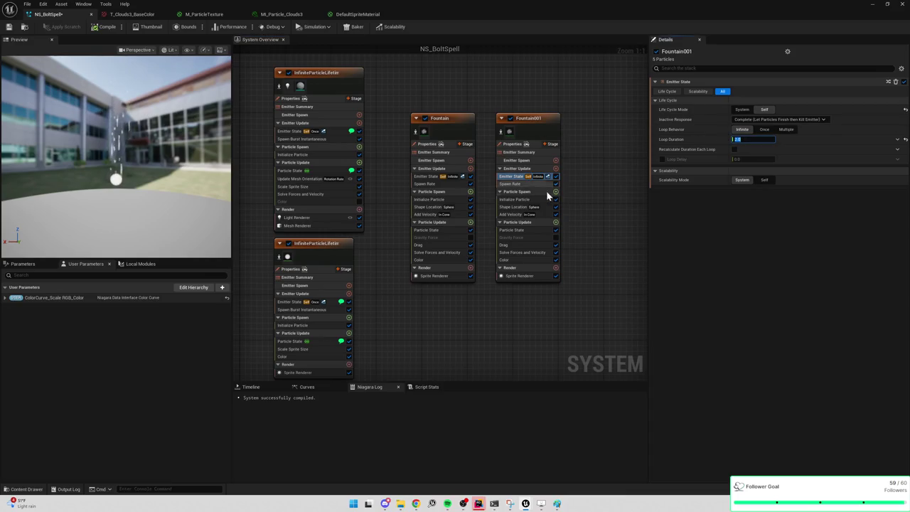
pyautogui.click(526, 185)
pyautogui.click(528, 197)
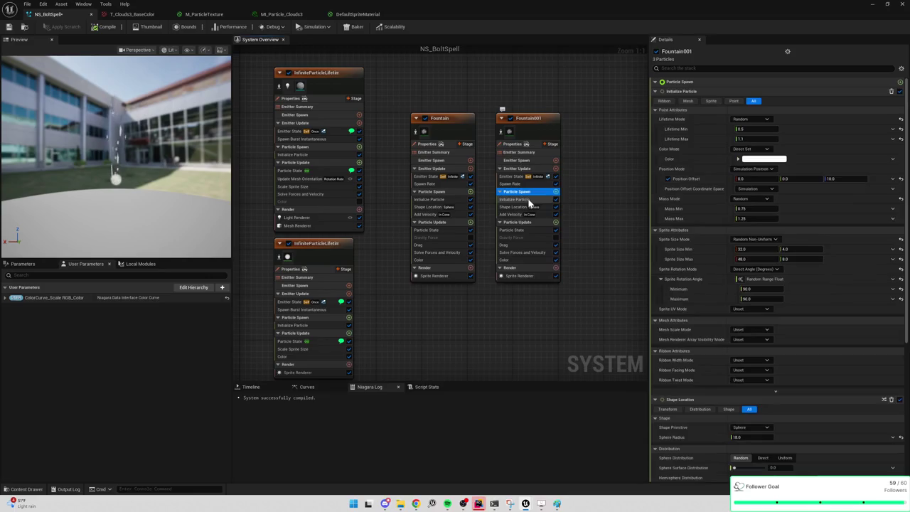
pyautogui.click(755, 119)
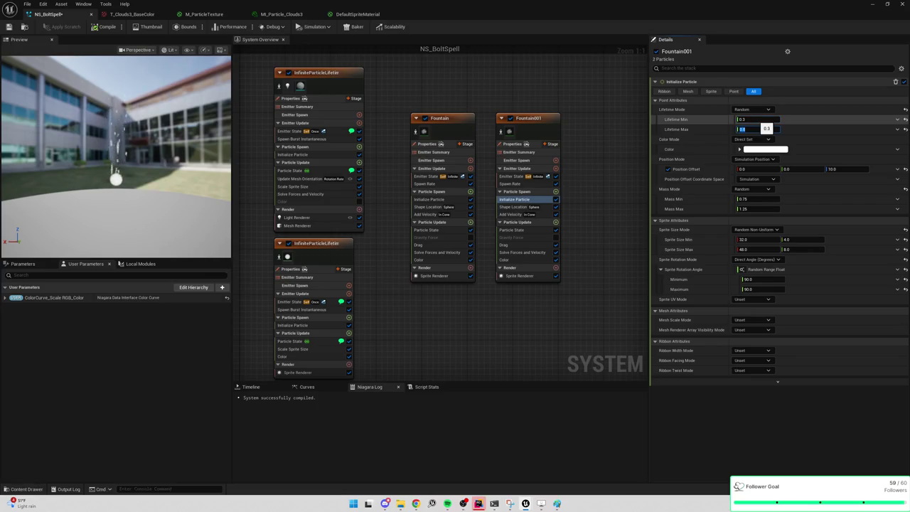
pyautogui.click(512, 214)
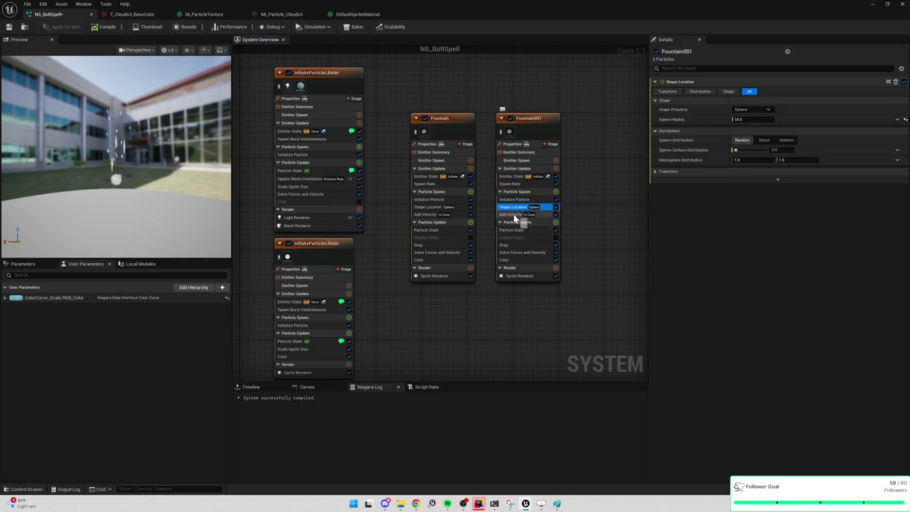
pyautogui.click(750, 111)
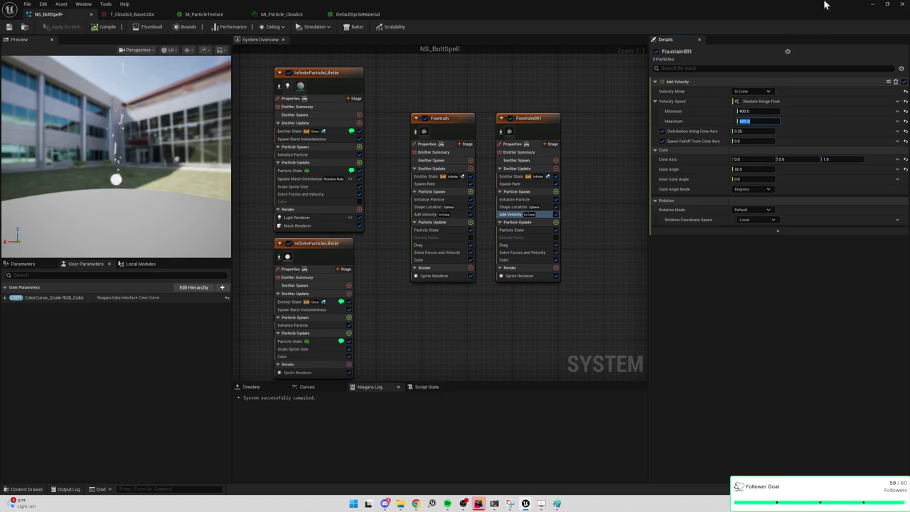
pyautogui.click(873, 7)
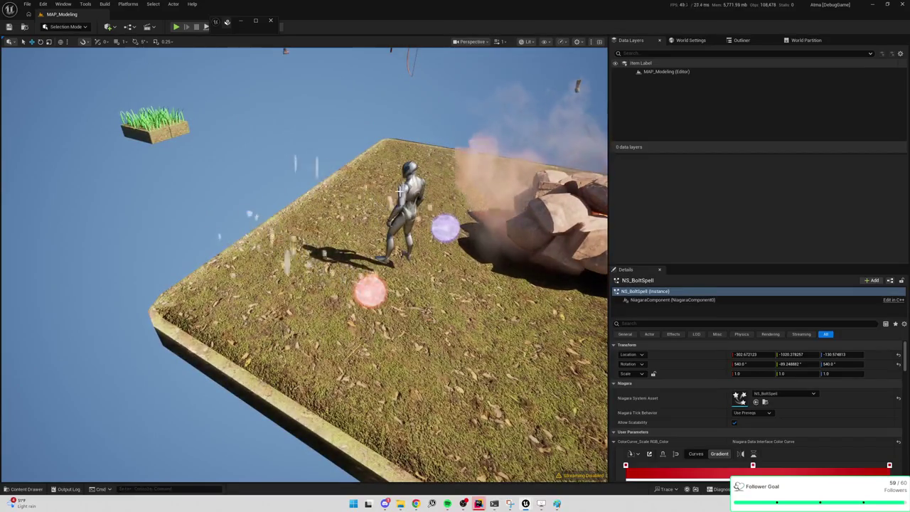
# Step: Cast the bolt spell in the running level to test it, then return to NS_BoltSpell
pyautogui.click(398, 192)
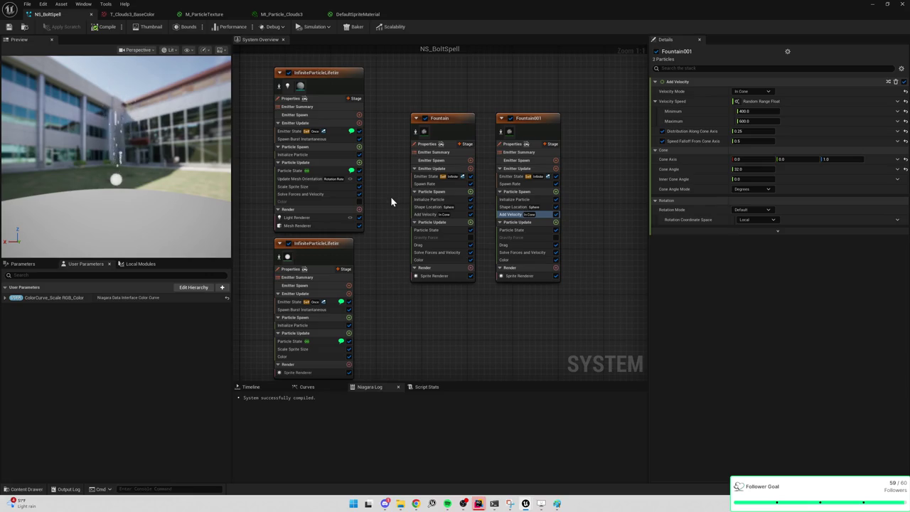
pyautogui.click(873, 5)
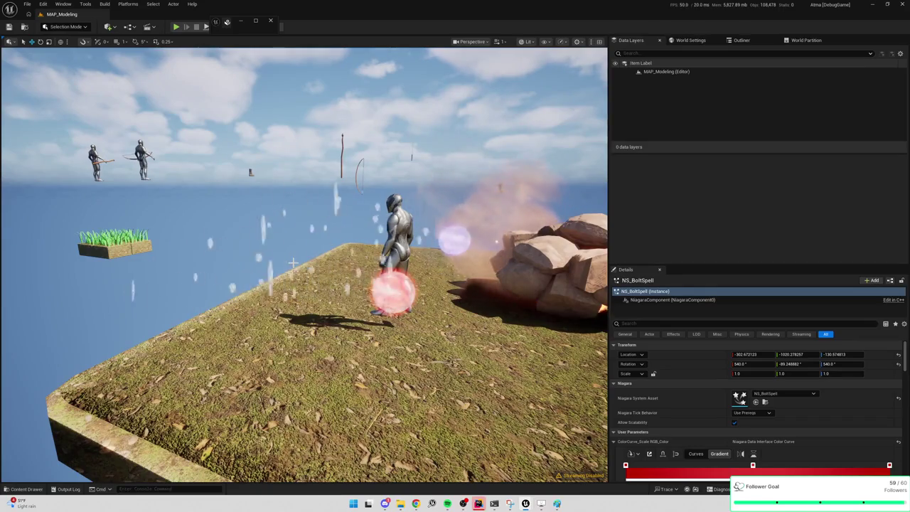
pyautogui.scroll(5, 292, 263)
pyautogui.click(351, 275)
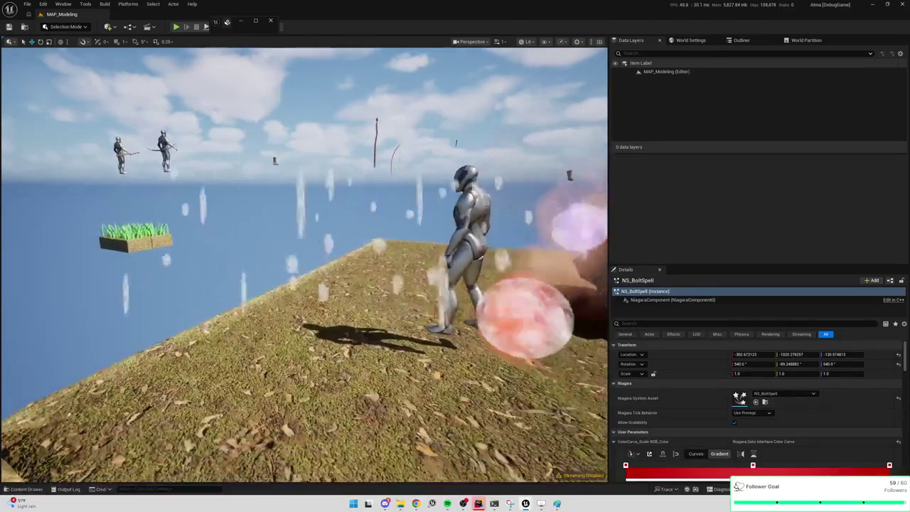
pyautogui.hotkey('alt', 'Tab')
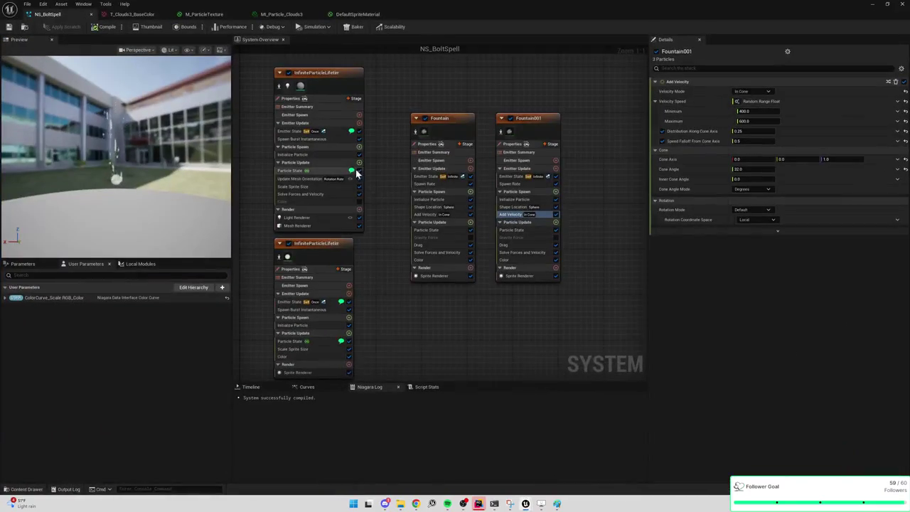
# Step: Set Fountain001's minimum particle lifetime to 0.3 in Initialize Particle
pyautogui.click(872, 5)
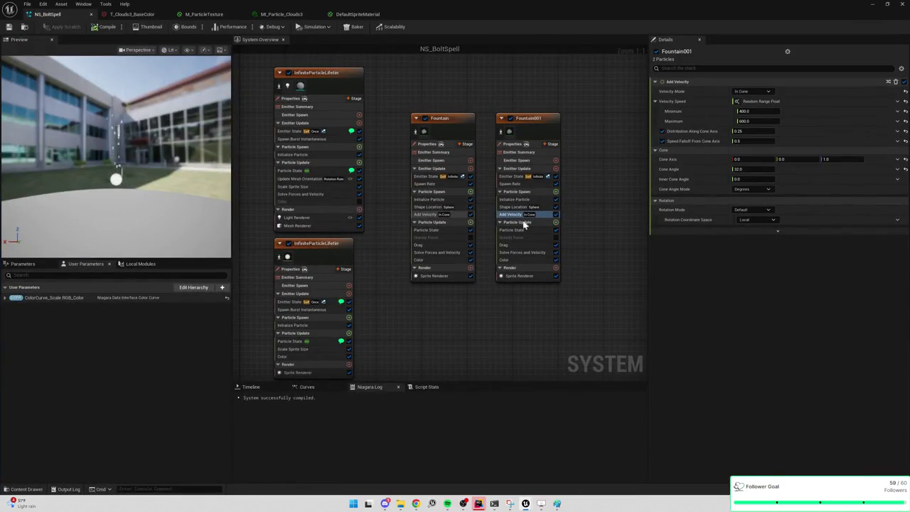
pyautogui.click(483, 174)
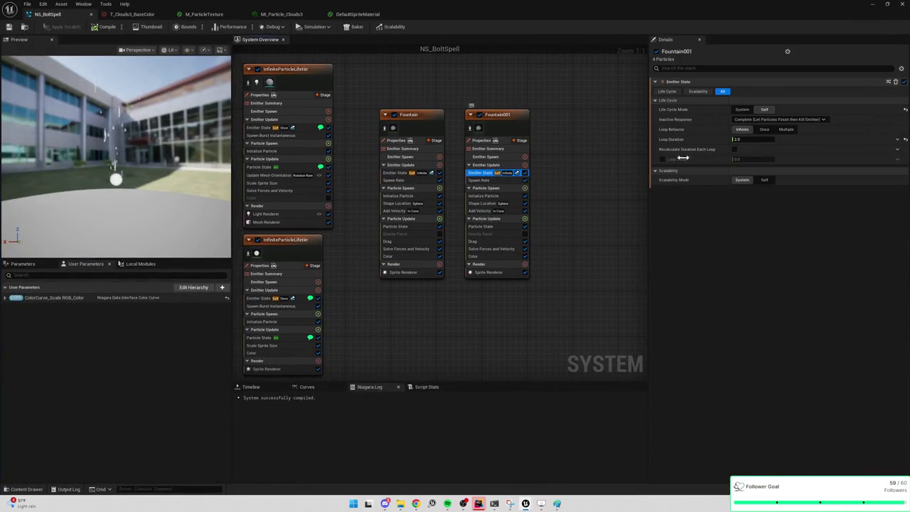
pyautogui.click(482, 181)
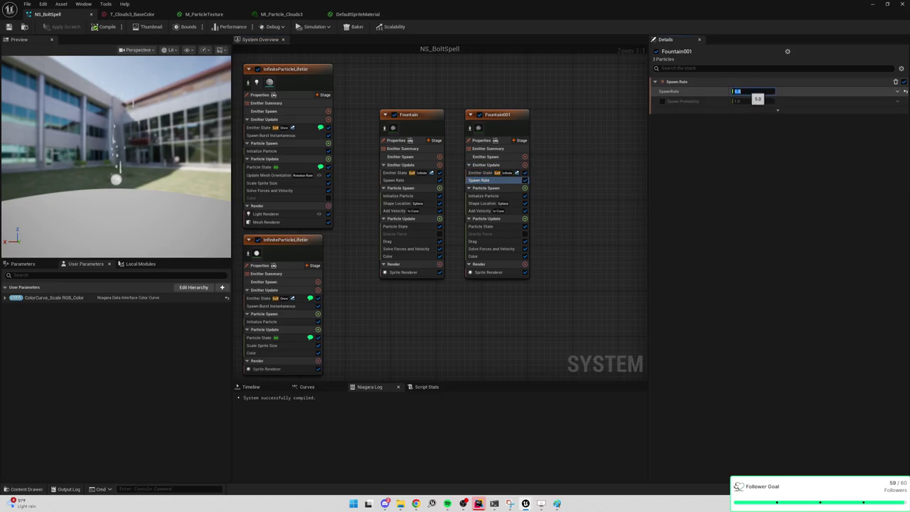
pyautogui.click(484, 195)
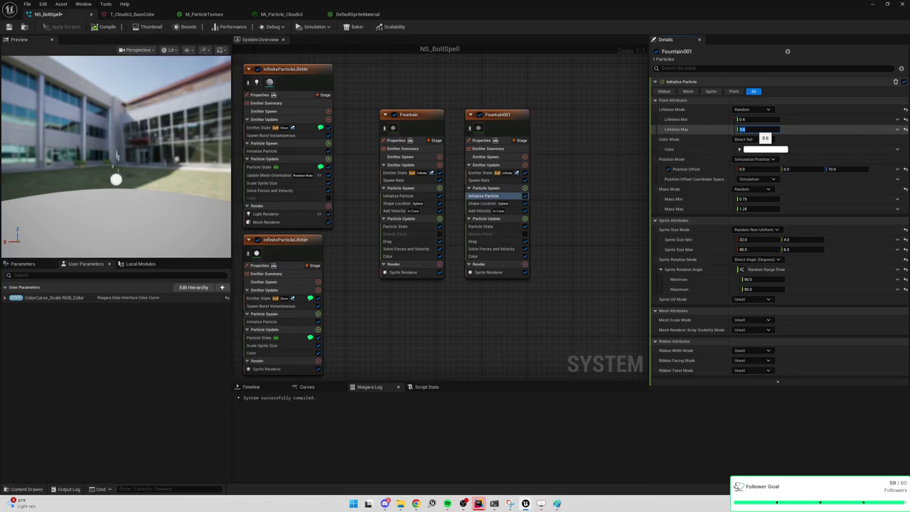
pyautogui.click(761, 119)
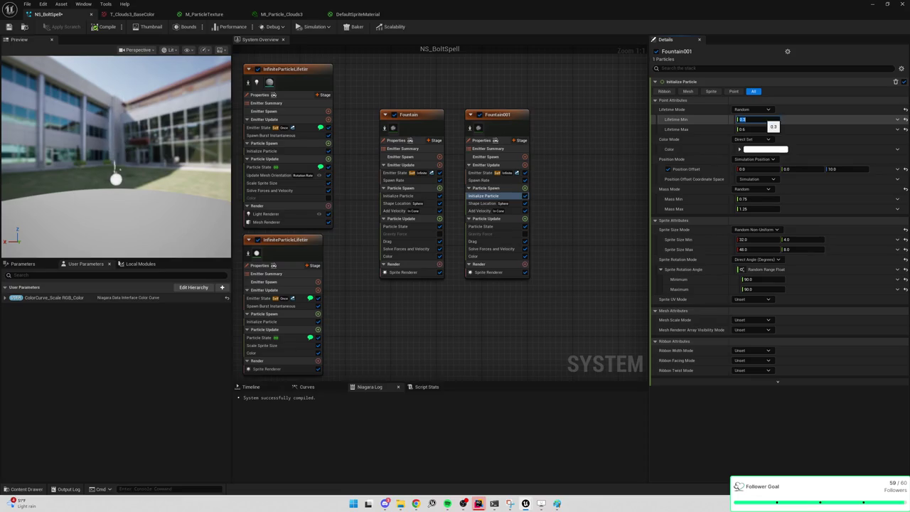
# Step: Set Fountain001's Add Velocity speed maximum to 500.0
pyautogui.click(485, 211)
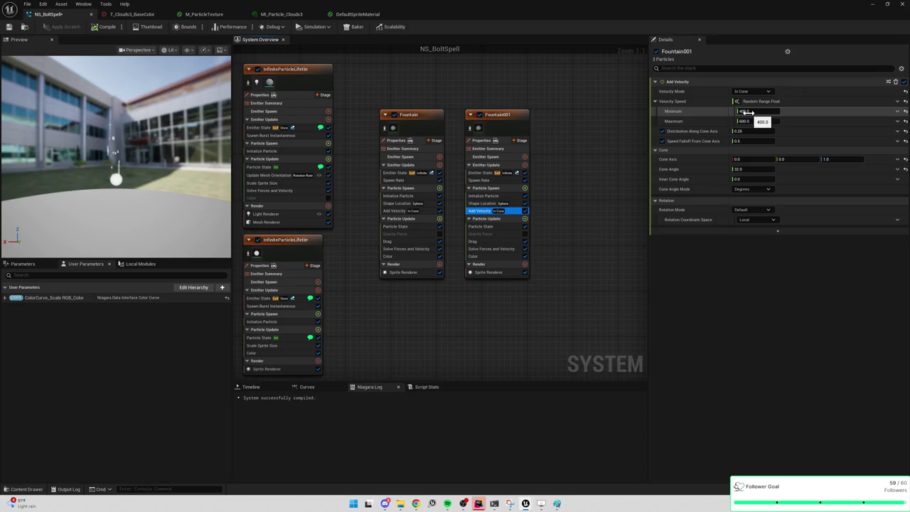
pyautogui.click(758, 120)
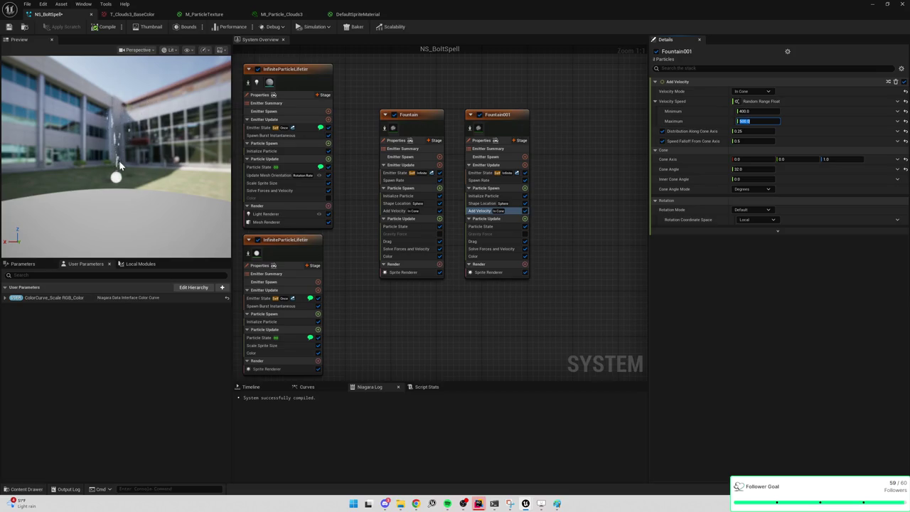
pyautogui.click(575, 183)
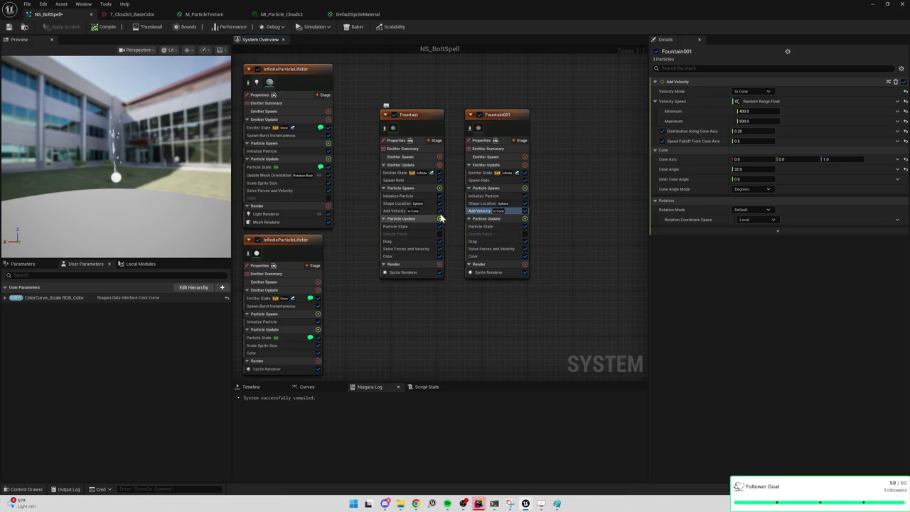
pyautogui.click(440, 189)
# Step: Add Add Rotational Velocity to Fountain's Particle Spawn with Rotation Rate Z of 90
pyautogui.write('rotat')
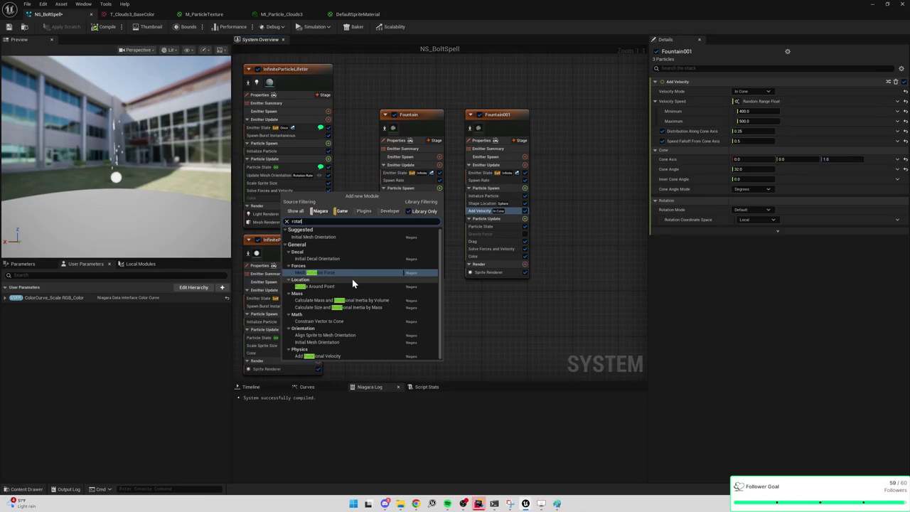
pyautogui.click(344, 355)
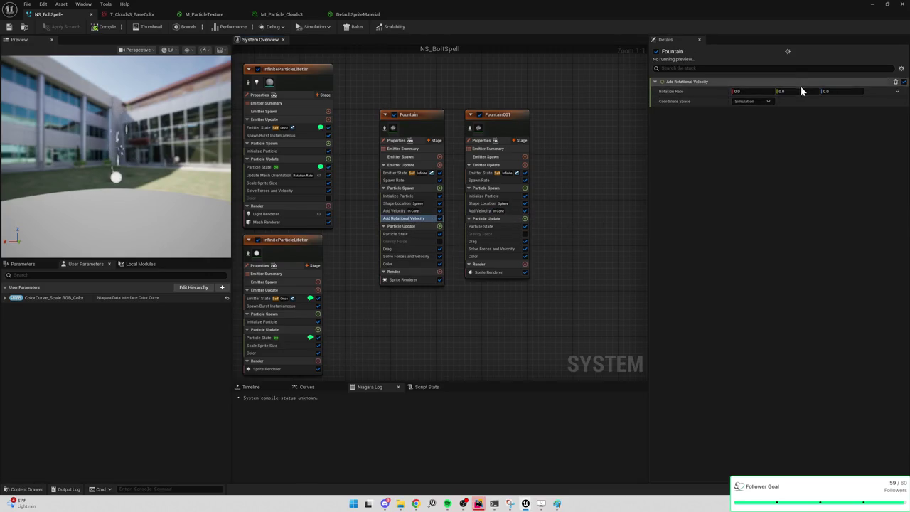
pyautogui.click(830, 91)
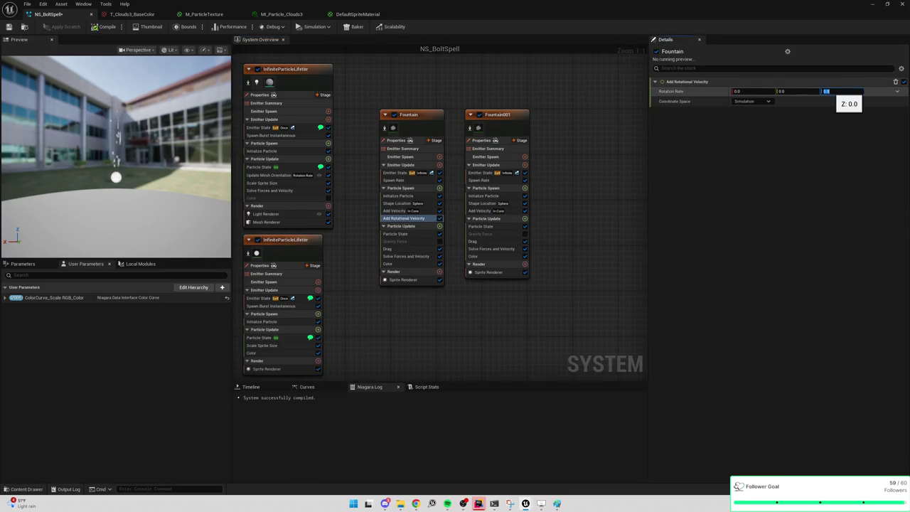
pyautogui.write('20')
pyautogui.press('Return')
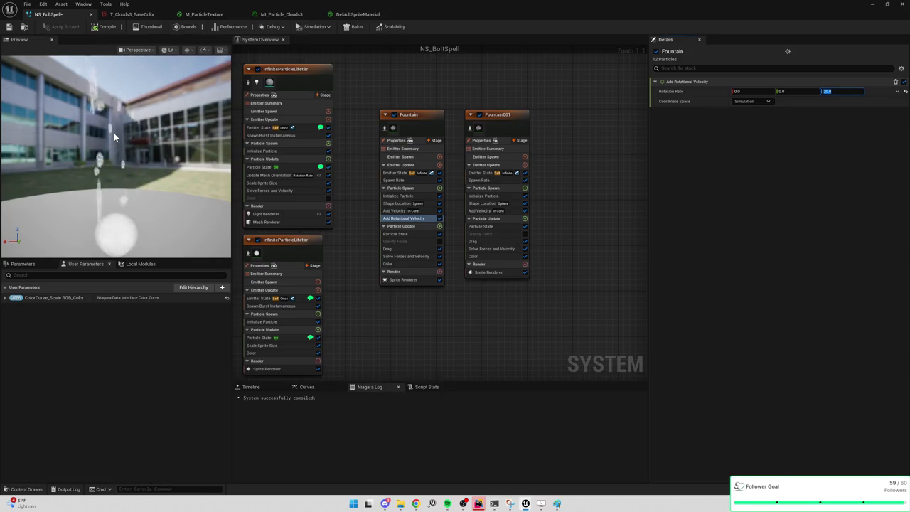
pyautogui.moveTo(351, 218); pyautogui.dragTo(469, 206)
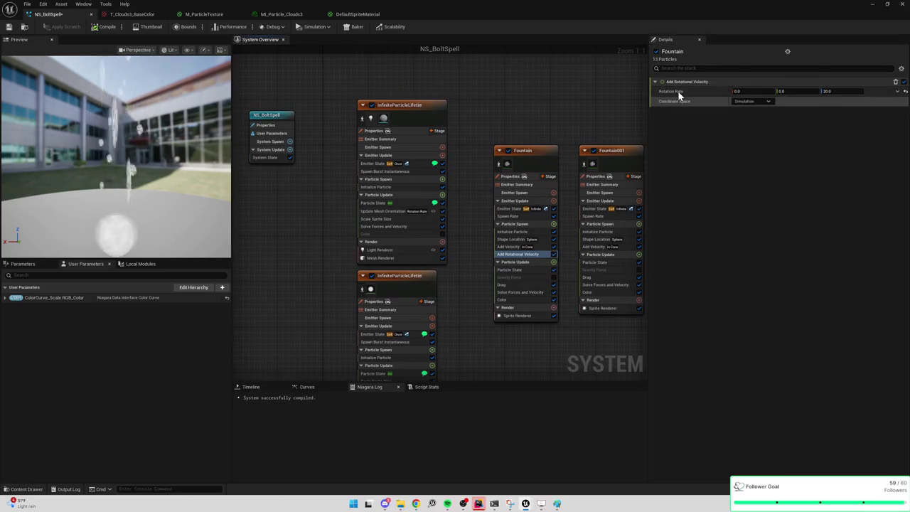
pyautogui.click(845, 91)
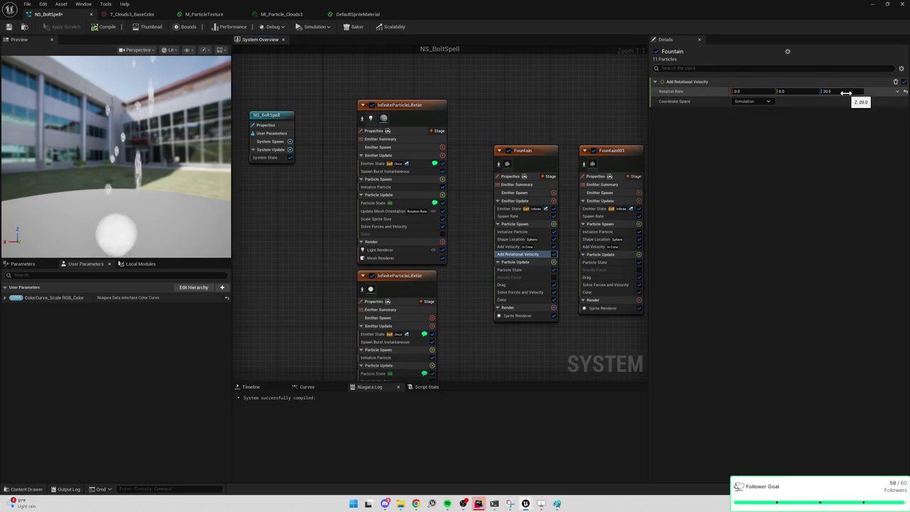
pyautogui.write('60')
pyautogui.press('BackSpace')
pyautogui.press('BackSpace')
pyautogui.write('5')
pyautogui.press('Return')
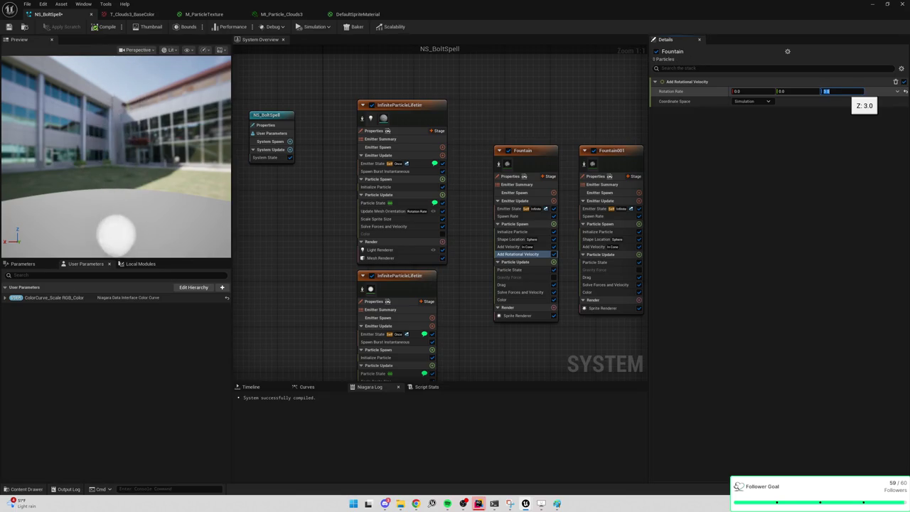
pyautogui.write('4')
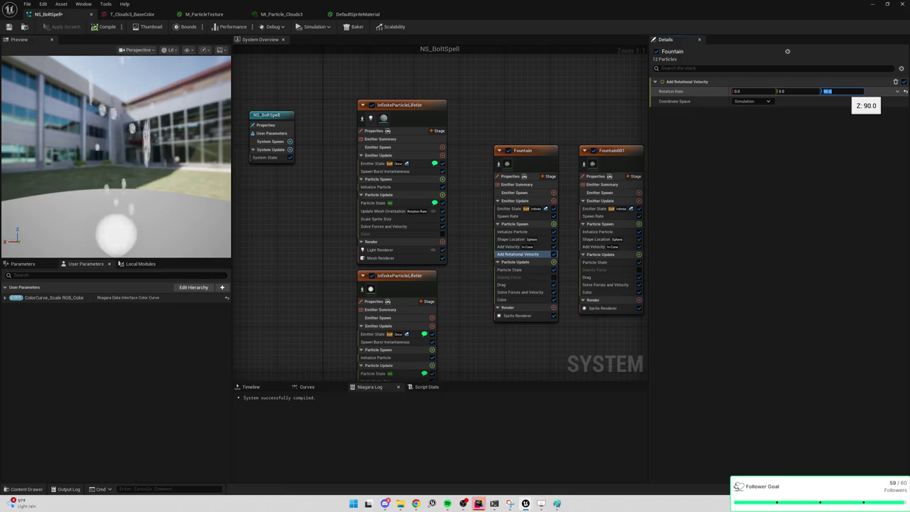
# Step: Check the rotating particles on the character in the level, then return to the editor
pyautogui.click(873, 3)
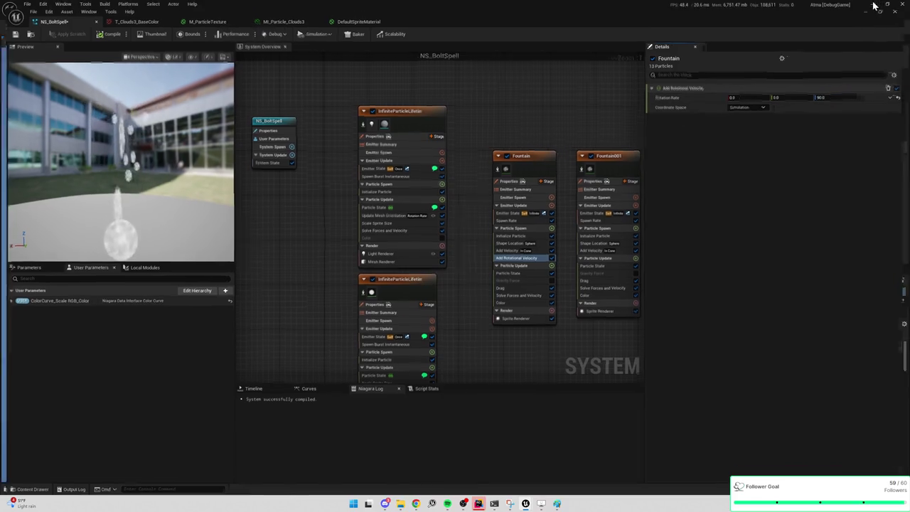
pyautogui.press('f')
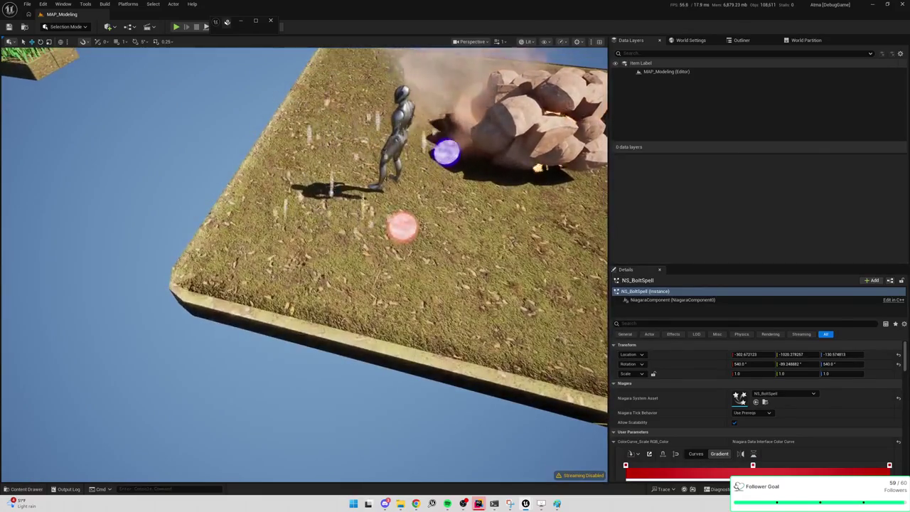
pyautogui.scroll(-5, 513, 59)
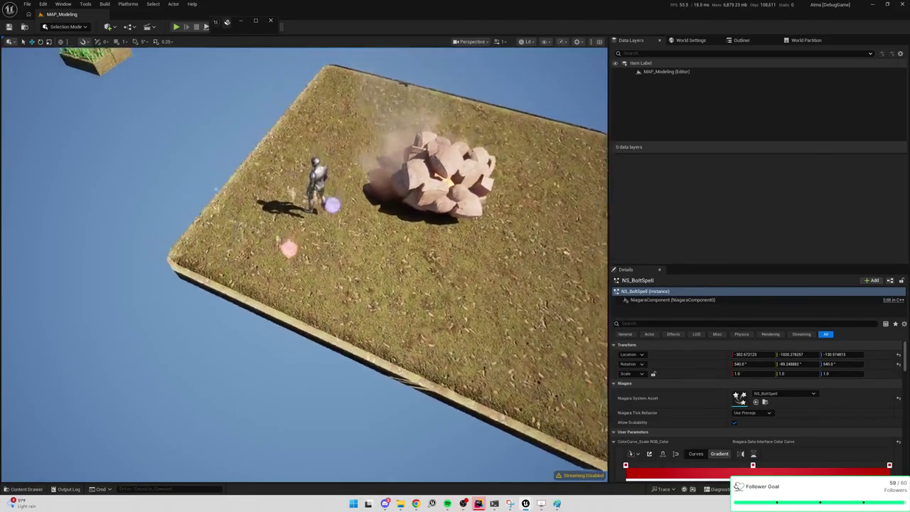
pyautogui.hotkey('alt', 'Tab')
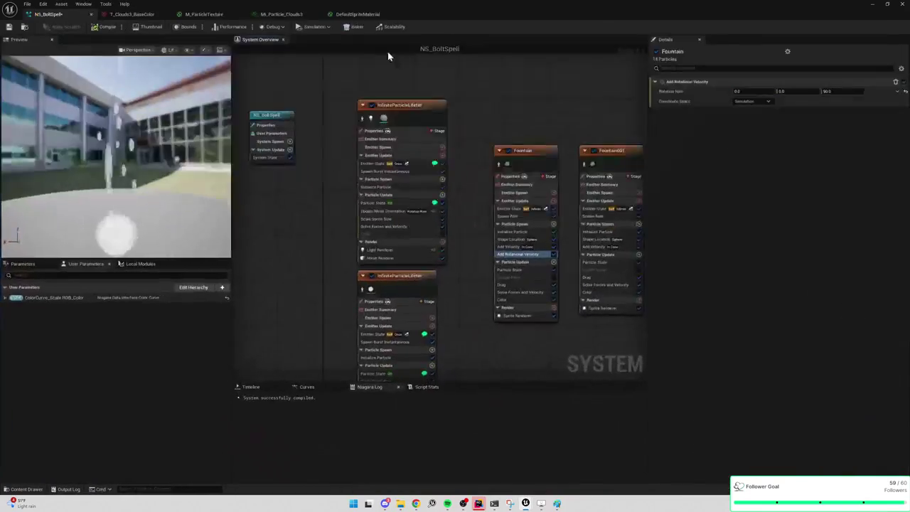
# Step: Review Fountain001's Shape Location, Initialize Particle and Add Velocity (400–500 speed) settings
pyautogui.moveTo(512, 138); pyautogui.dragTo(430, 110)
pyautogui.click(532, 126)
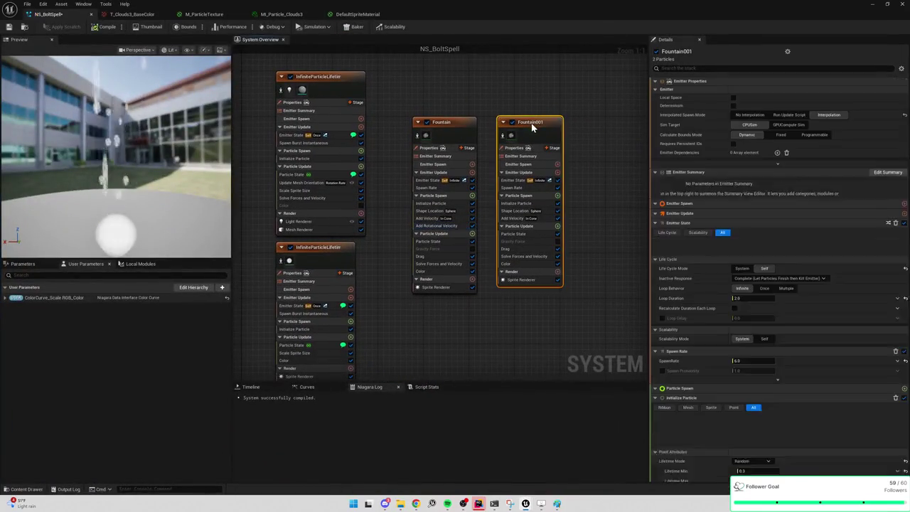
pyautogui.click(521, 211)
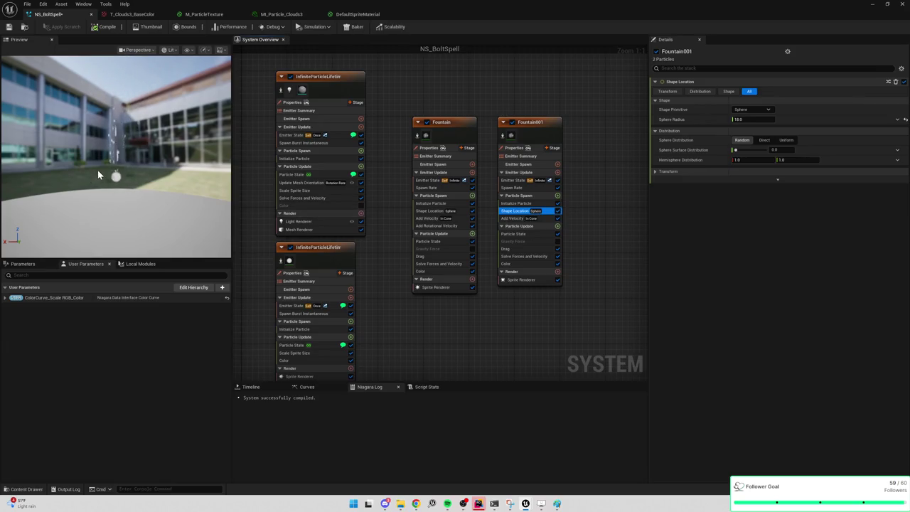
pyautogui.click(519, 203)
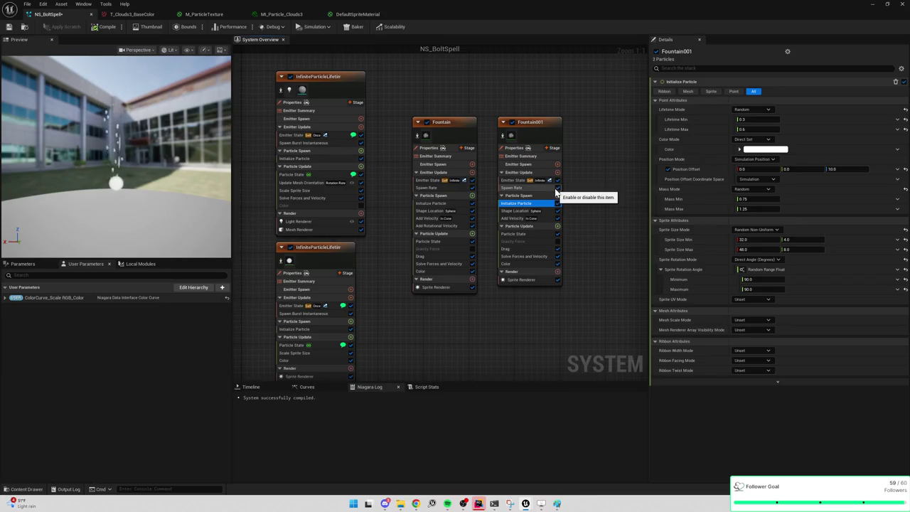
pyautogui.click(511, 218)
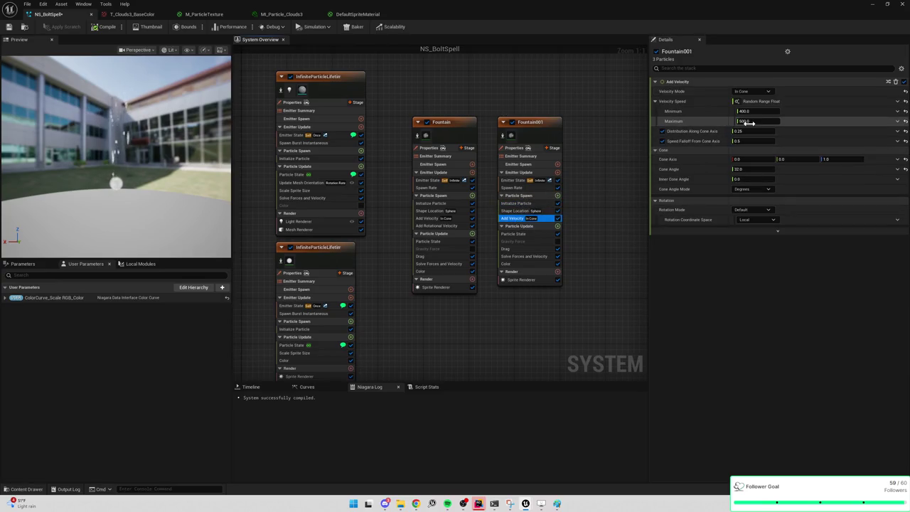
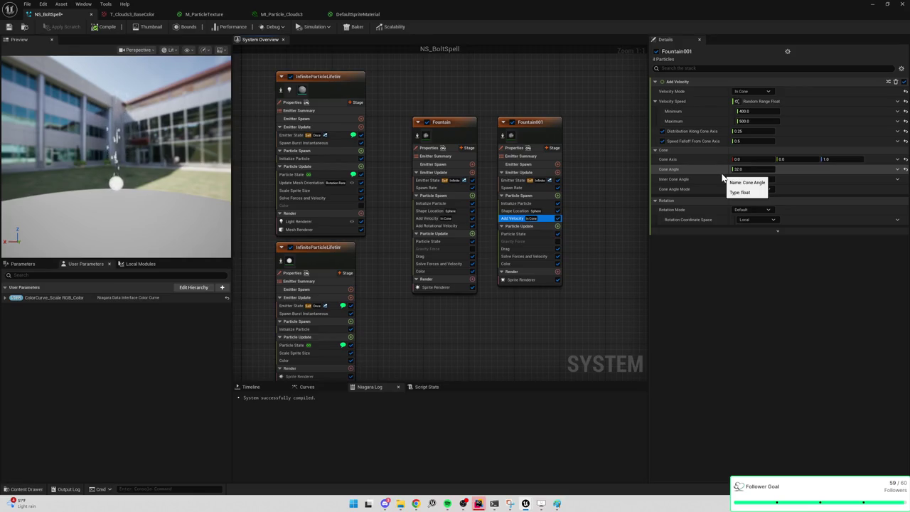
# Step: Give Fountain001's Add Velocity a 32° cone angle, cone axis Z 0 and X -1
pyautogui.click(594, 160)
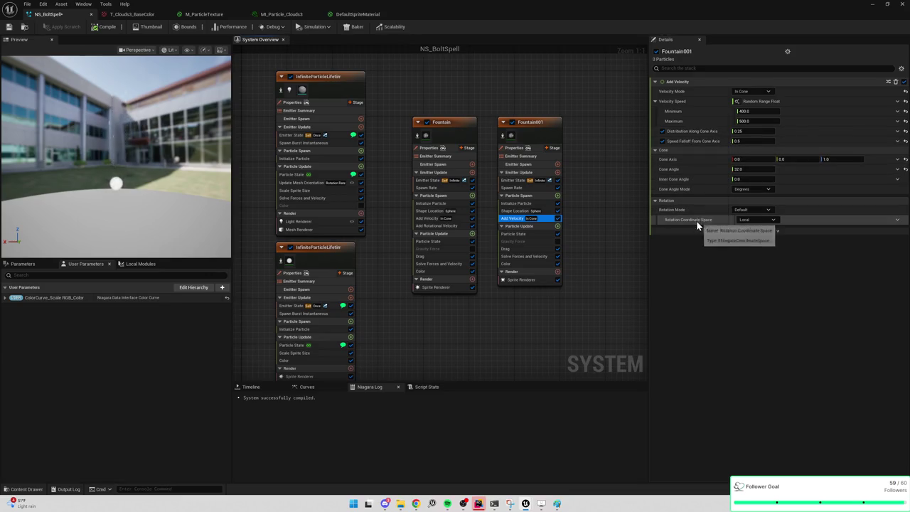
pyautogui.click(524, 256)
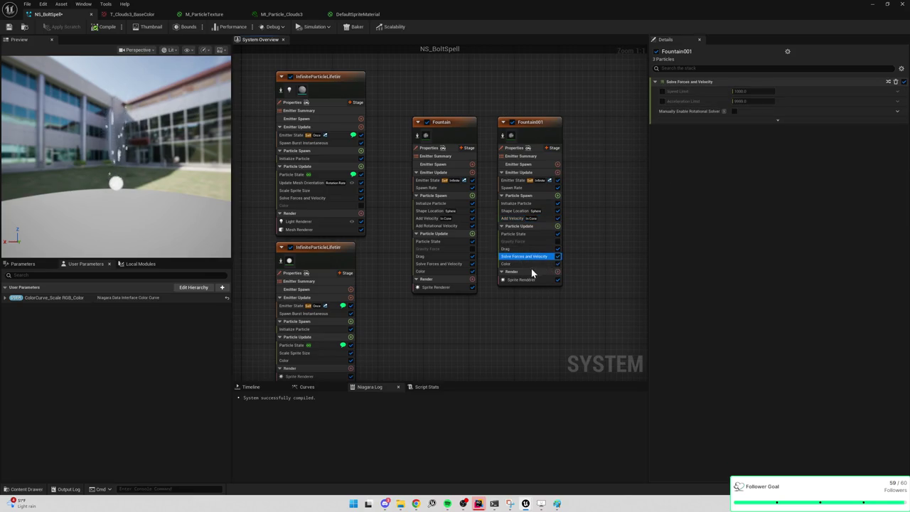
pyautogui.click(535, 235)
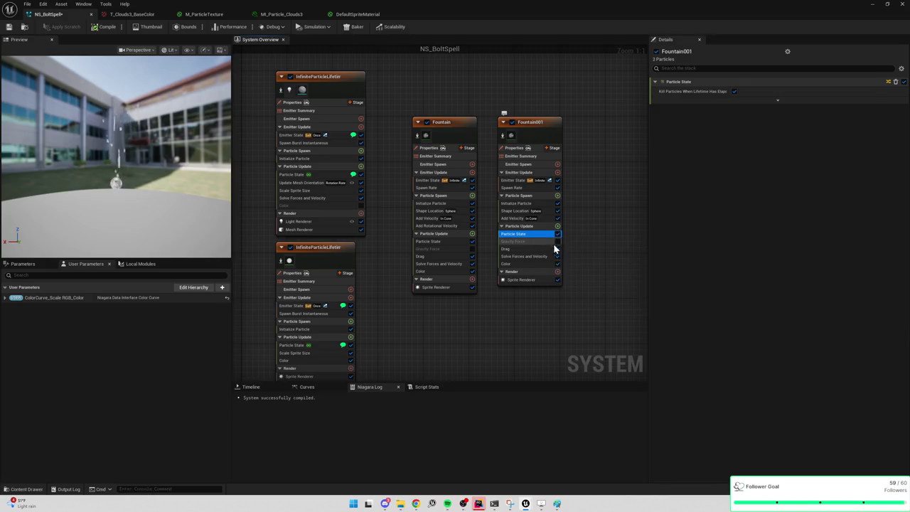
pyautogui.click(519, 220)
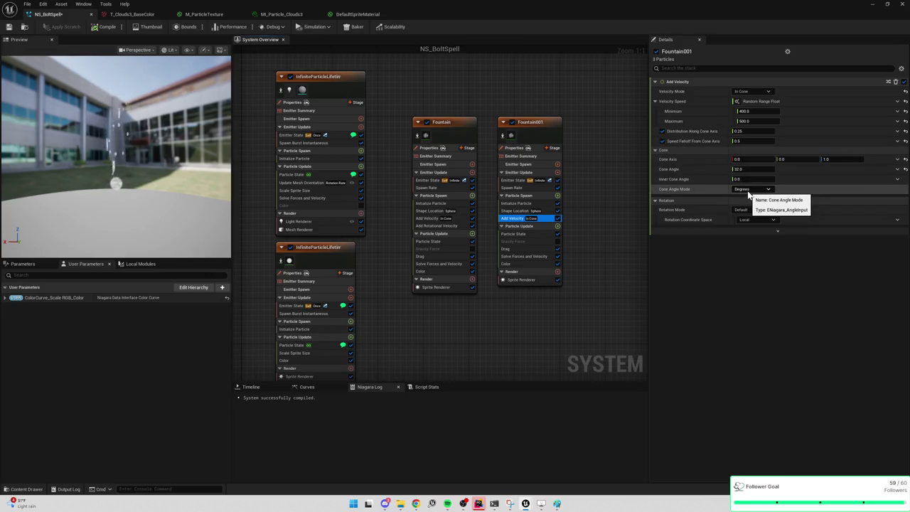
pyautogui.click(830, 160)
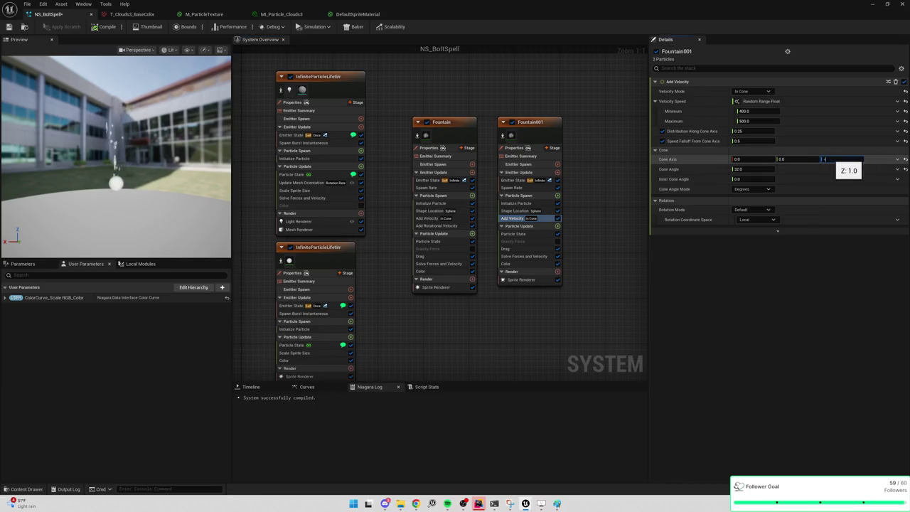
pyautogui.write('0')
pyautogui.click(743, 160)
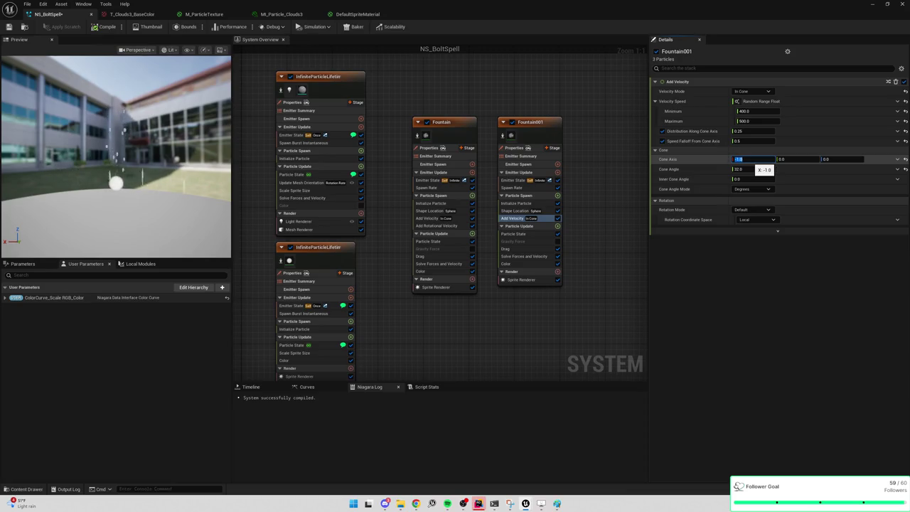
# Step: Set the Fountain emitter's Add Velocity cone axis X to -1.0
pyautogui.click(455, 125)
pyautogui.moveTo(462, 79); pyautogui.dragTo(449, 147)
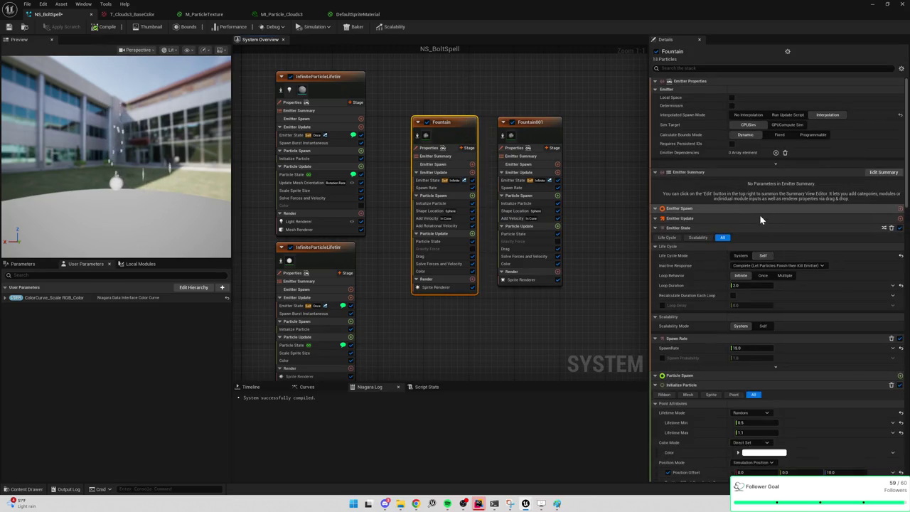
pyautogui.scroll(-2, 706, 327)
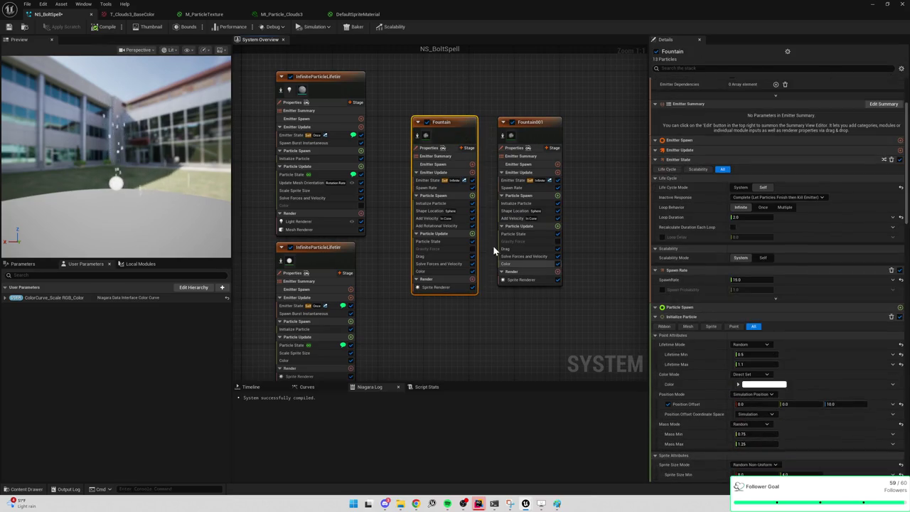
pyautogui.click(435, 218)
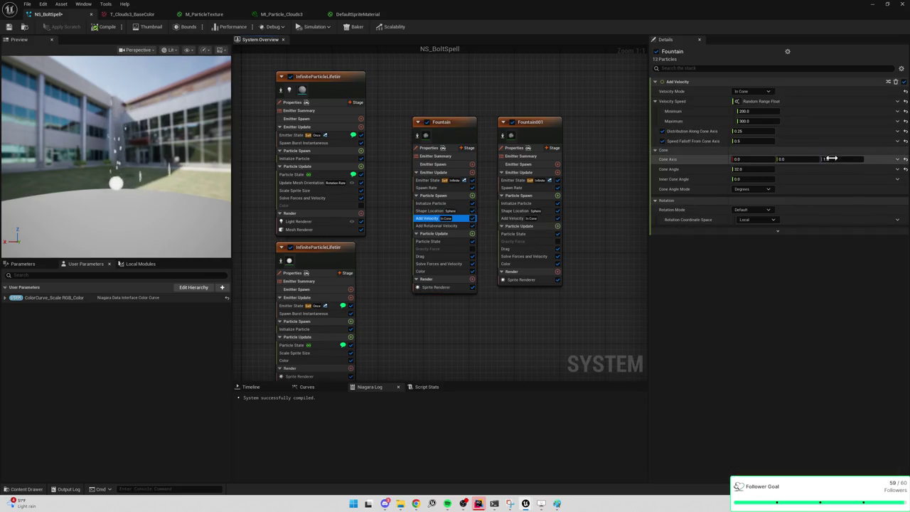
pyautogui.click(738, 158)
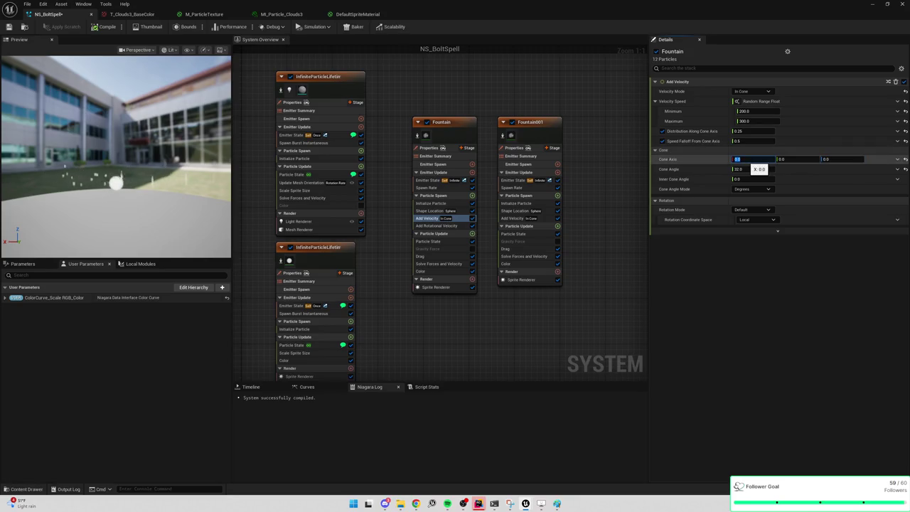
pyautogui.write('-1')
pyautogui.press('Return')
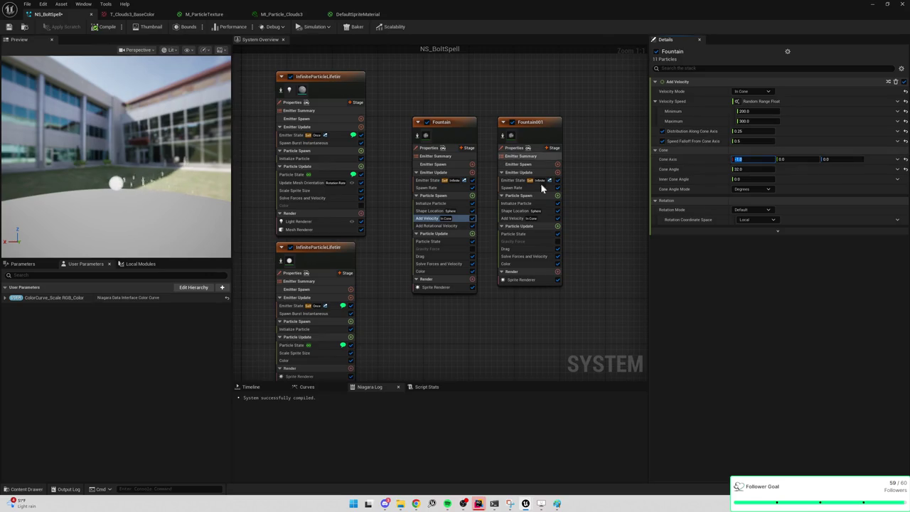
# Step: Review Fountain001's Shape Location, Add Velocity and Initialize Particle modules, then return to the level editor
pyautogui.click(521, 211)
pyautogui.click(521, 212)
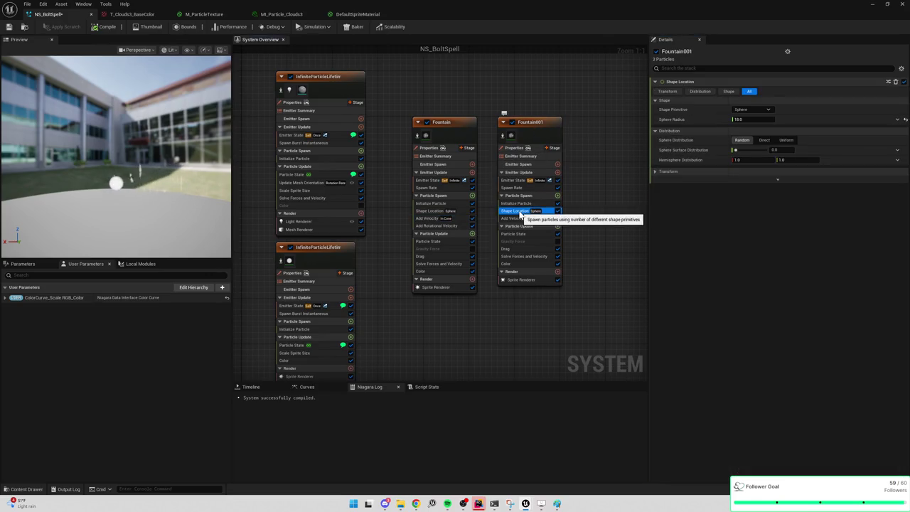
pyautogui.click(520, 218)
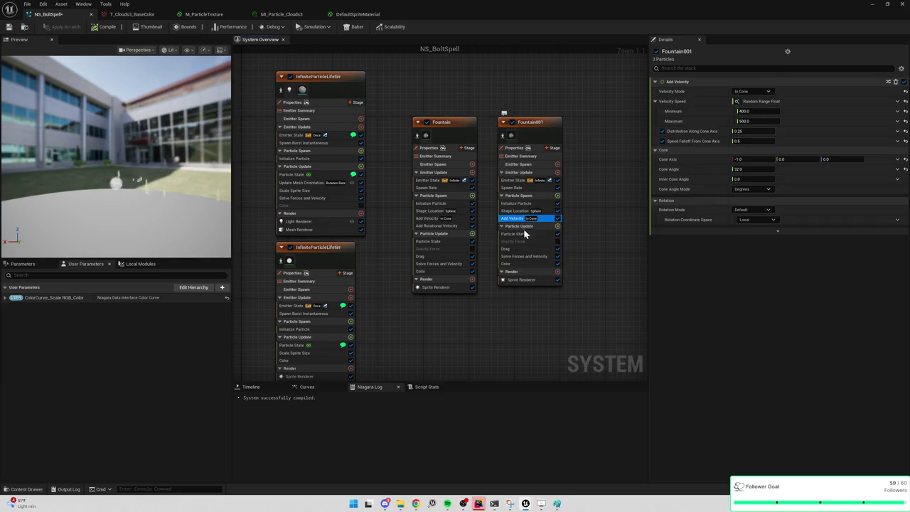
pyautogui.click(523, 205)
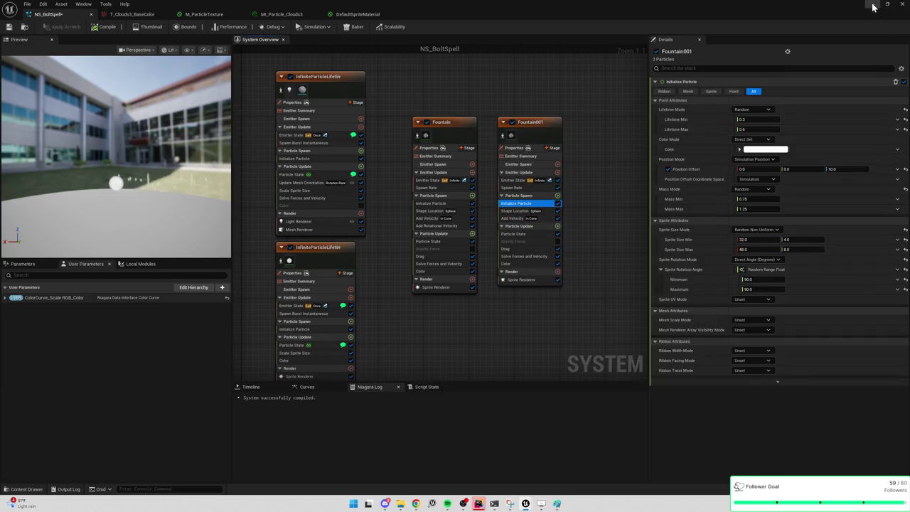
pyautogui.click(887, 4)
pyautogui.click(833, 16)
# Step: Search the Content root for 'MAP_E' and open MAP_Empty_WP, saving NS_BoltSpell when prompted
pyautogui.hotkey('ctrl', 'space')
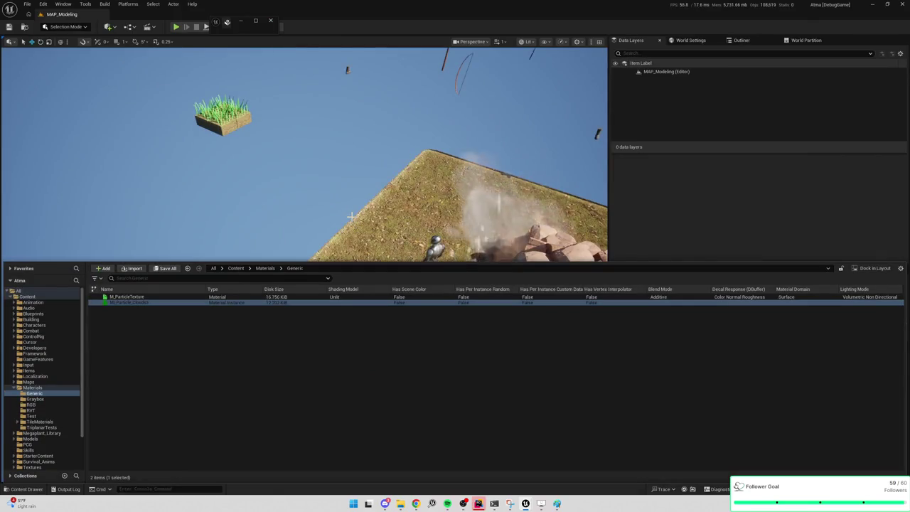
pyautogui.click(236, 268)
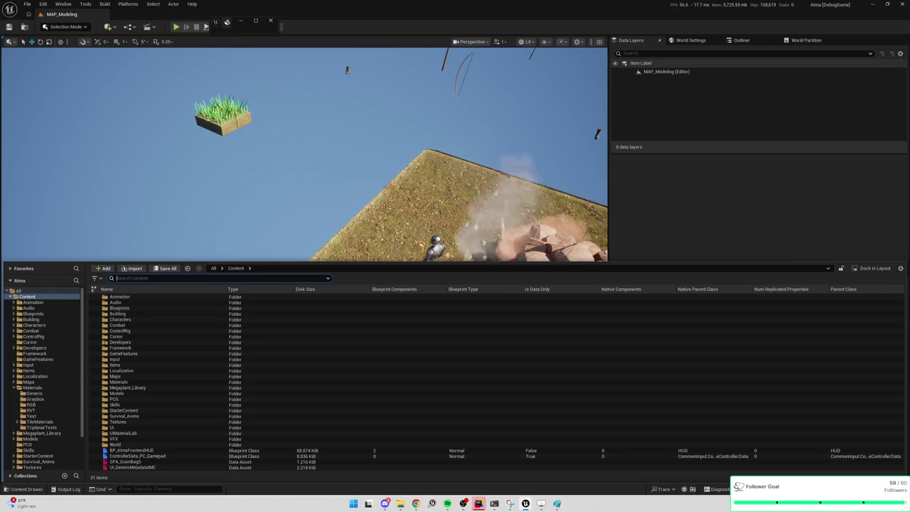
pyautogui.write('MAP_E')
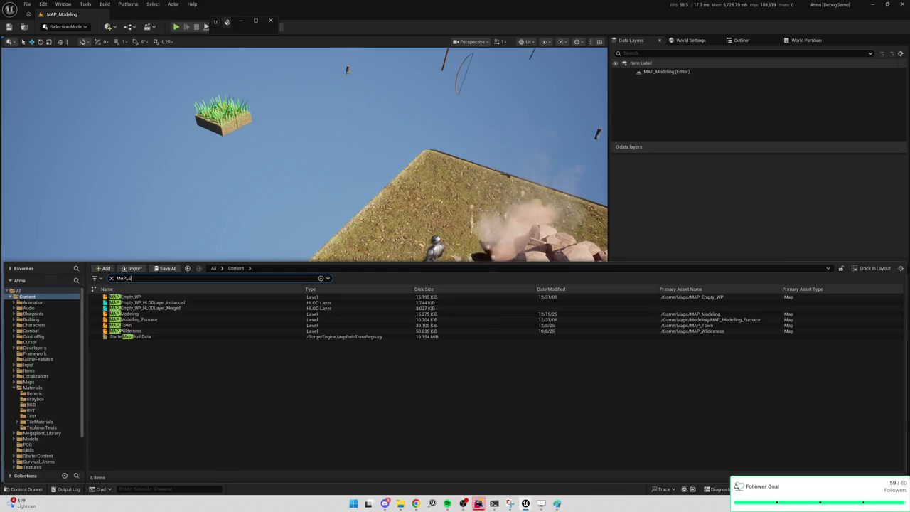
pyautogui.doubleClick(149, 296)
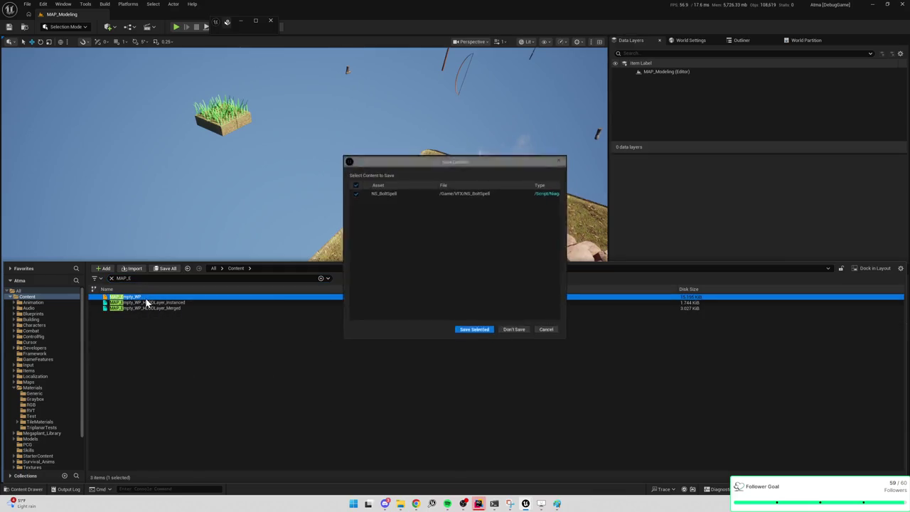
pyautogui.click(478, 332)
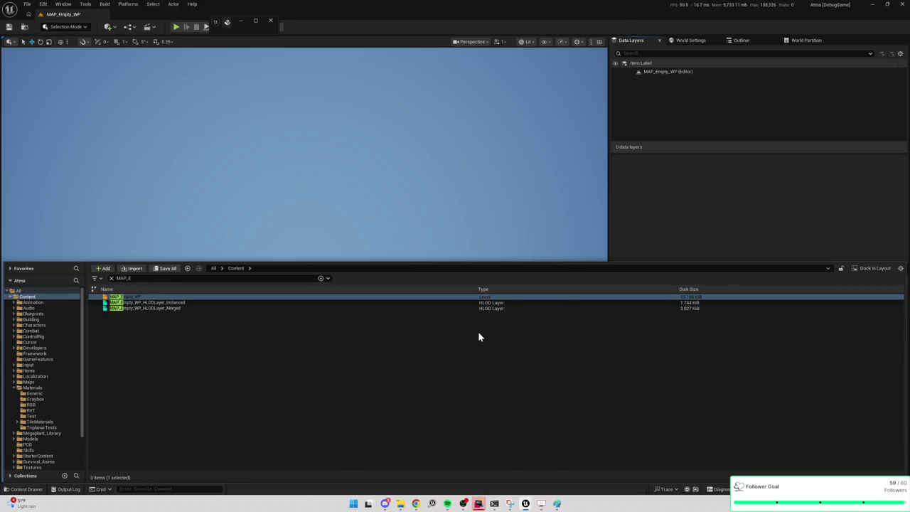
# Step: Run a quick play test of MAP_Empty_WP and stop it
pyautogui.click(664, 188)
pyautogui.click(243, 21)
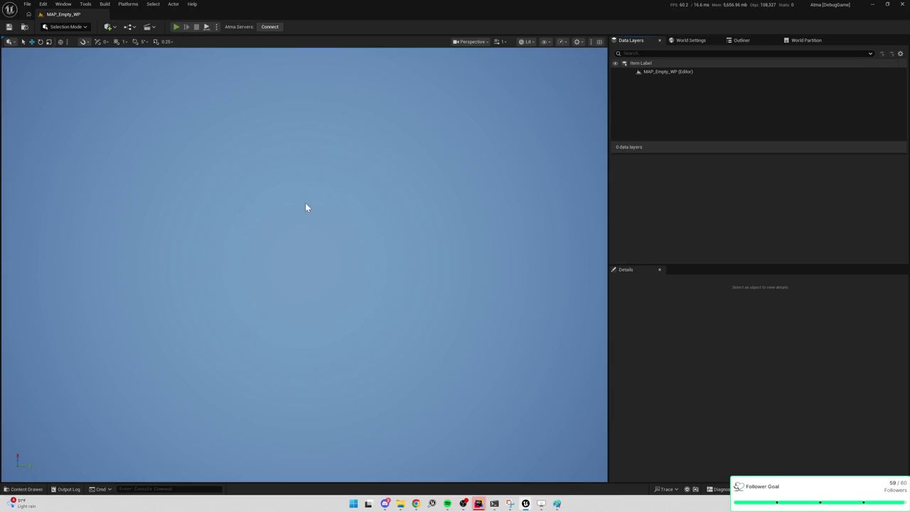
pyautogui.hotkey('alt', 'p')
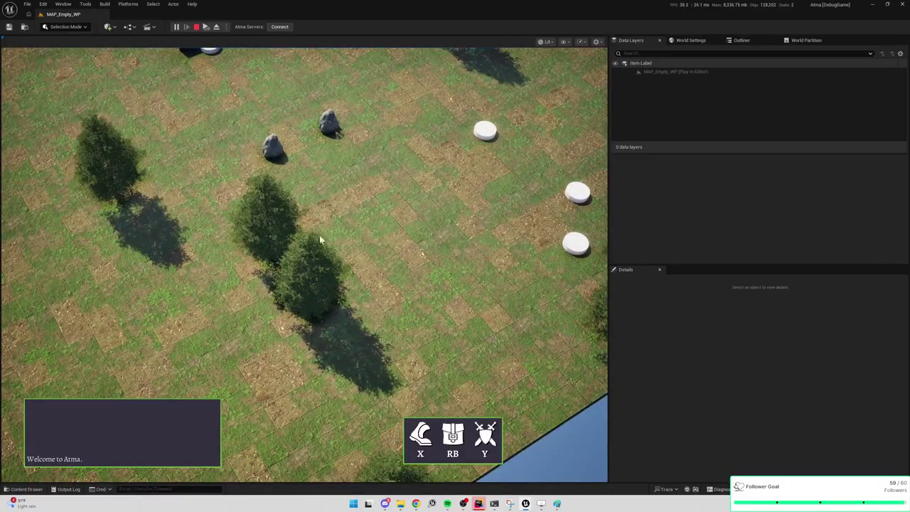
pyautogui.press('Escape')
pyautogui.hotkey('ctrl', 'space')
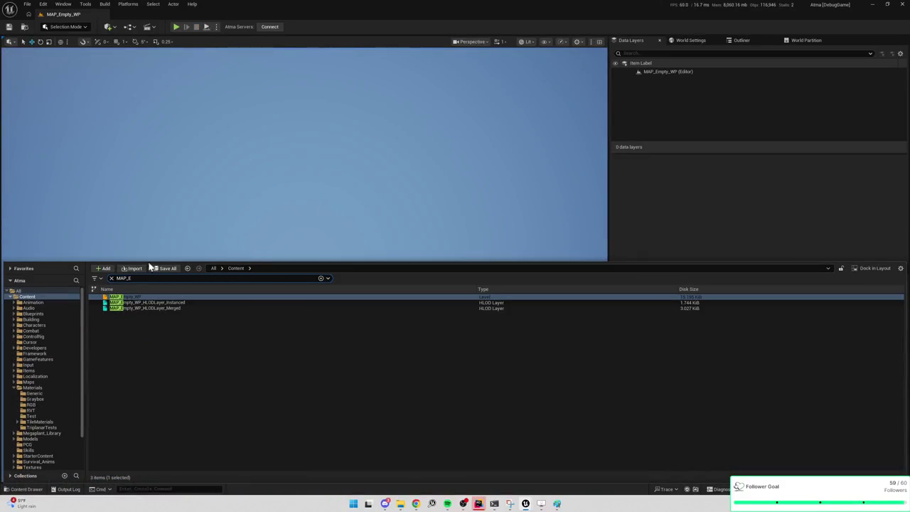
# Step: Open BP_WoodcuttingSpotActor, edit its SkeletalMesh Y scale, then start playing the level
pyautogui.hotkey('ctrl', 'a')
pyautogui.write('woode')
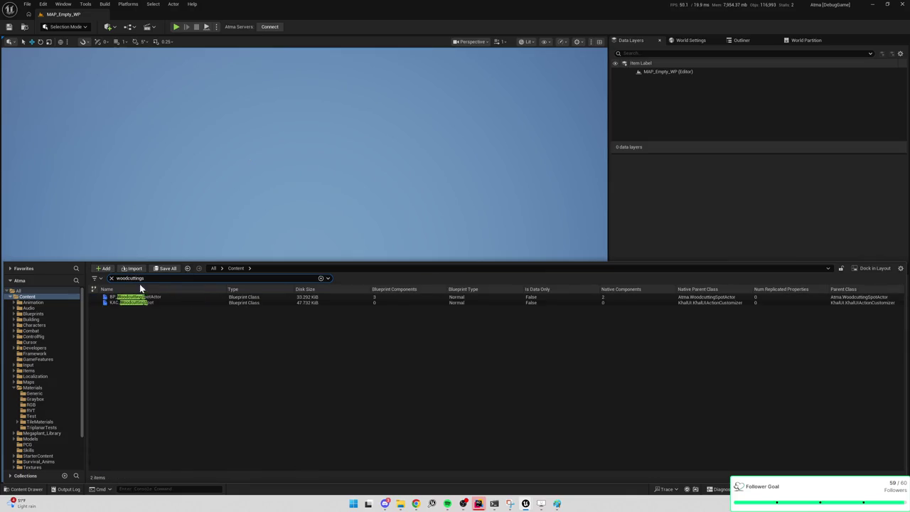
pyautogui.doubleClick(152, 297)
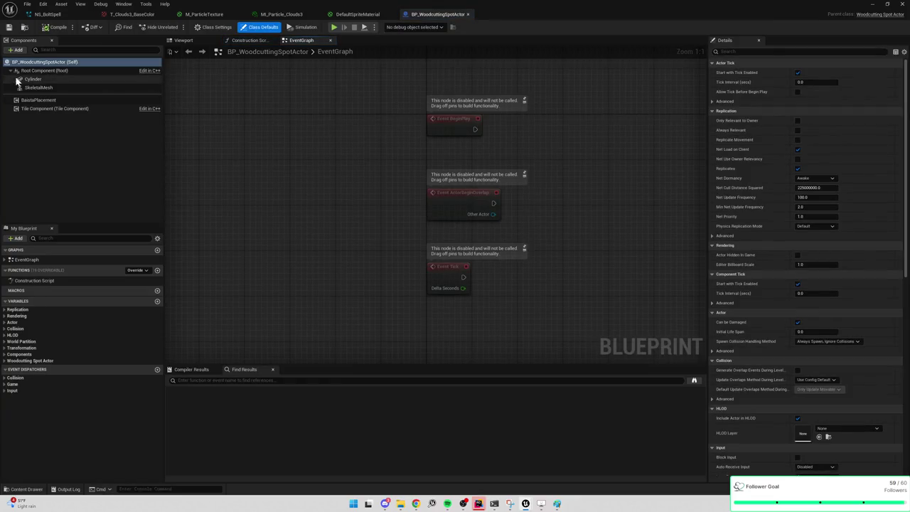
pyautogui.click(38, 88)
pyautogui.click(834, 139)
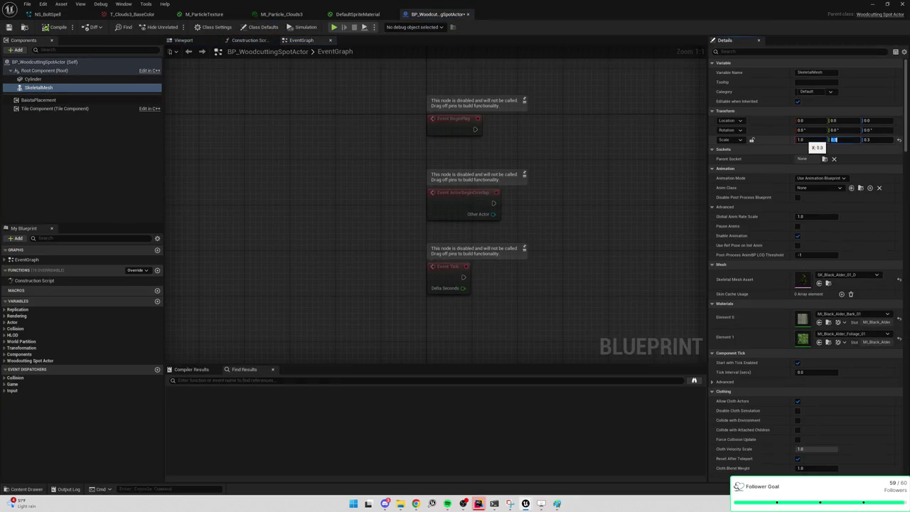
pyautogui.click(873, 4)
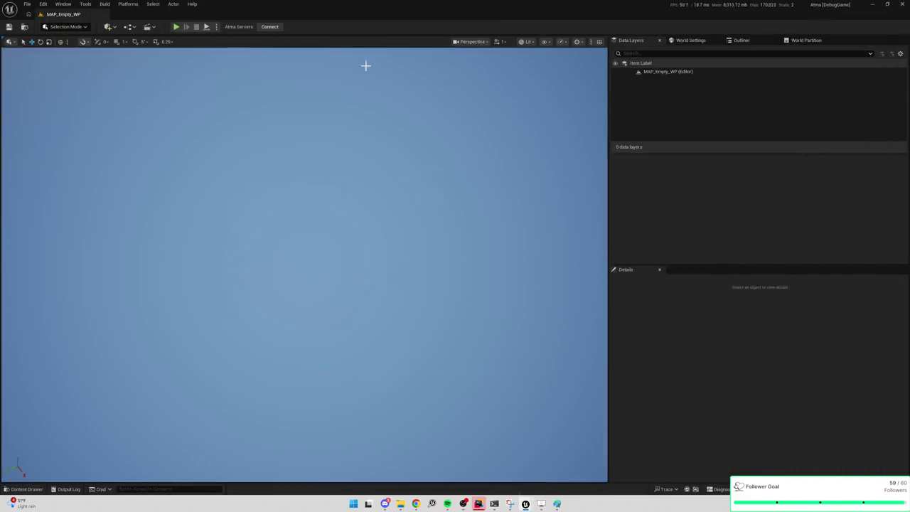
pyautogui.click(177, 27)
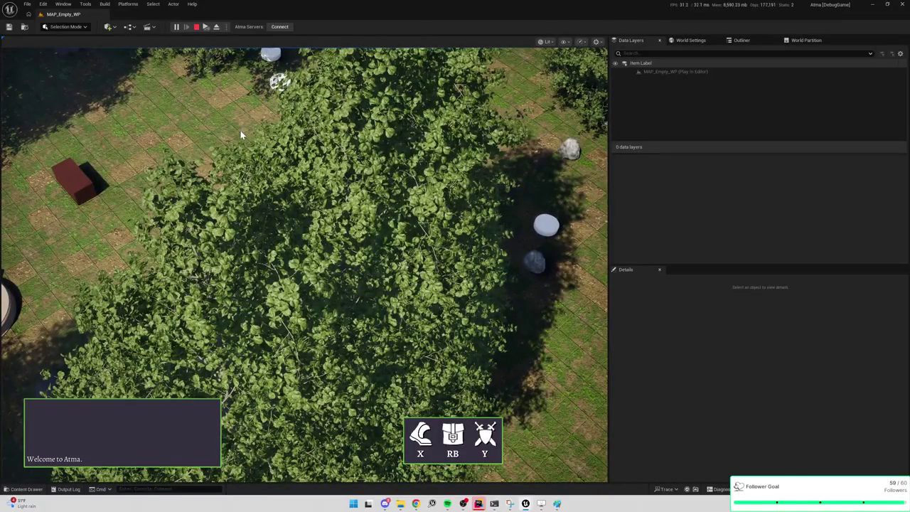
# Step: Show the GPU timing overlay with 'stat gpu' during play, then stop the session
pyautogui.press('`')
pyautogui.write('stat gpu')
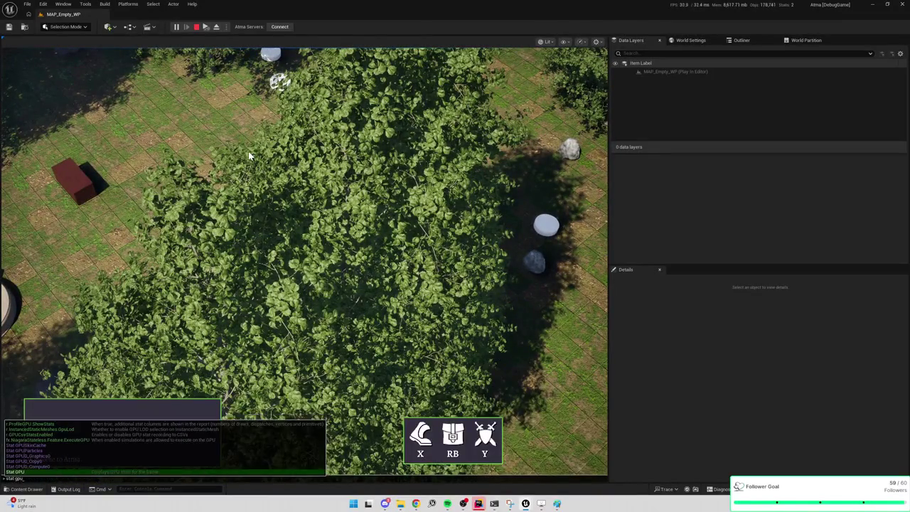
pyautogui.press('Return')
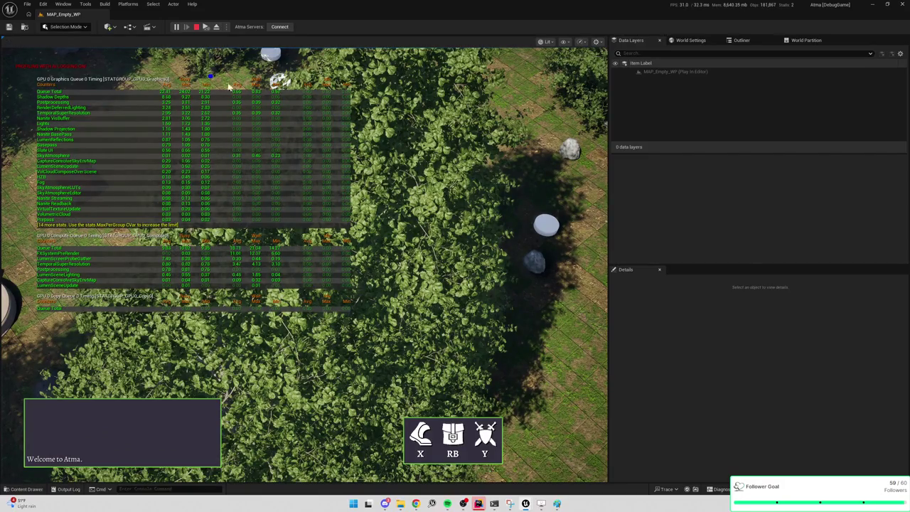
pyautogui.scroll(-3, 327, 116)
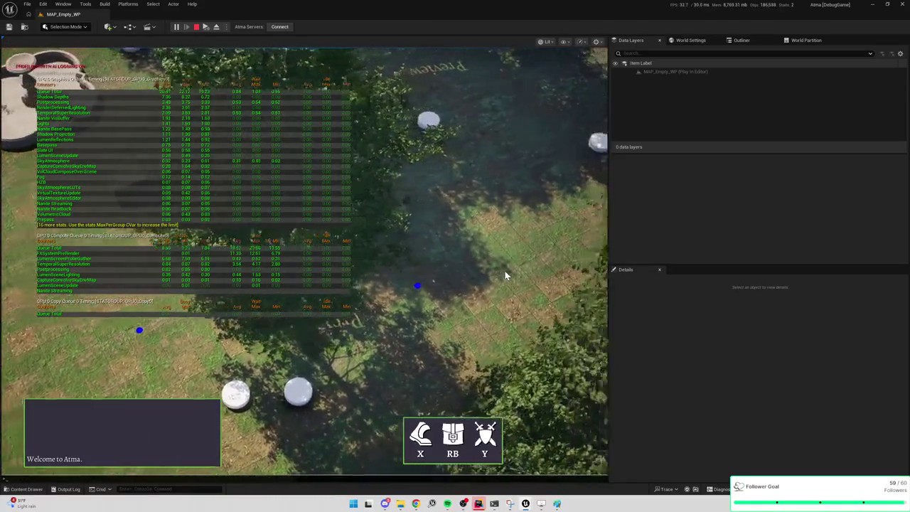
pyautogui.press('`')
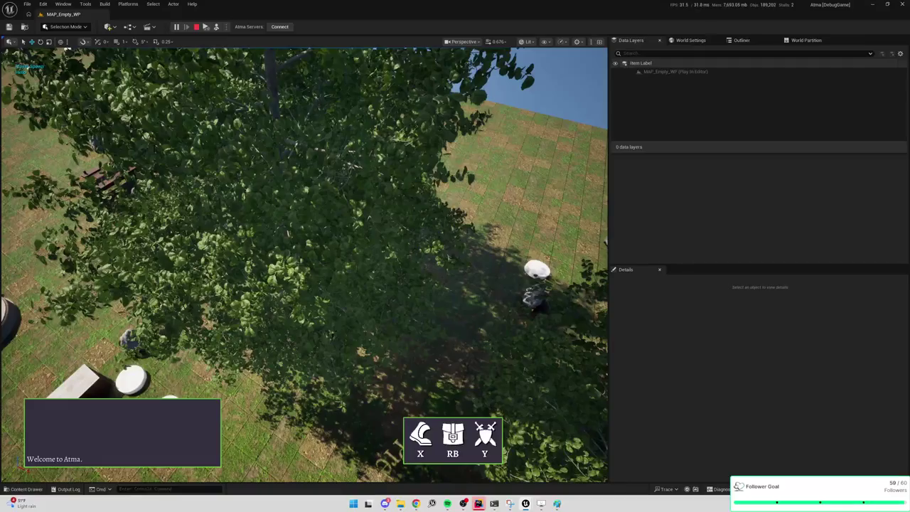
pyautogui.press('Escape')
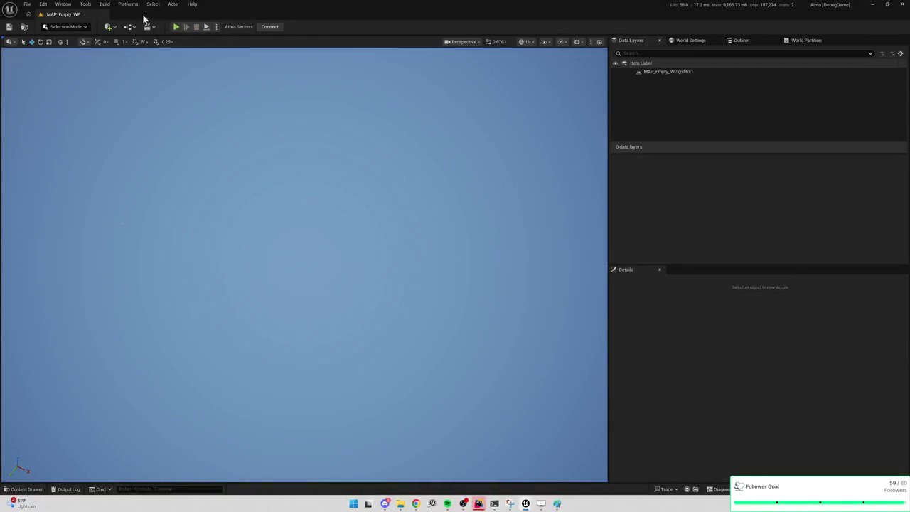
# Step: Check the Shadow Map Method in Project Settings, then minimise the settings window
pyautogui.click(43, 3)
pyautogui.click(68, 106)
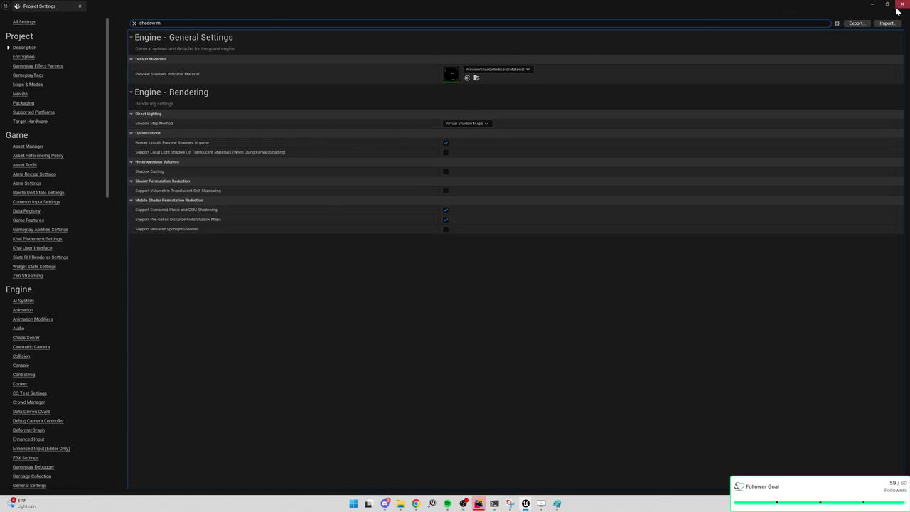
pyautogui.click(873, 5)
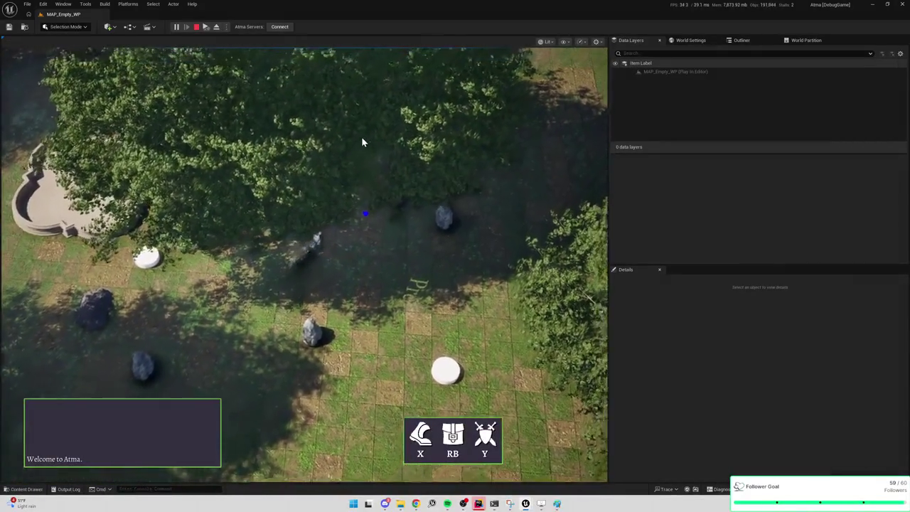
# Step: Toggle 'stat game' on and off, then show the 'stat unit' frame-timing overlay
pyautogui.press('`')
pyautogui.write('stat game')
pyautogui.press('Return')
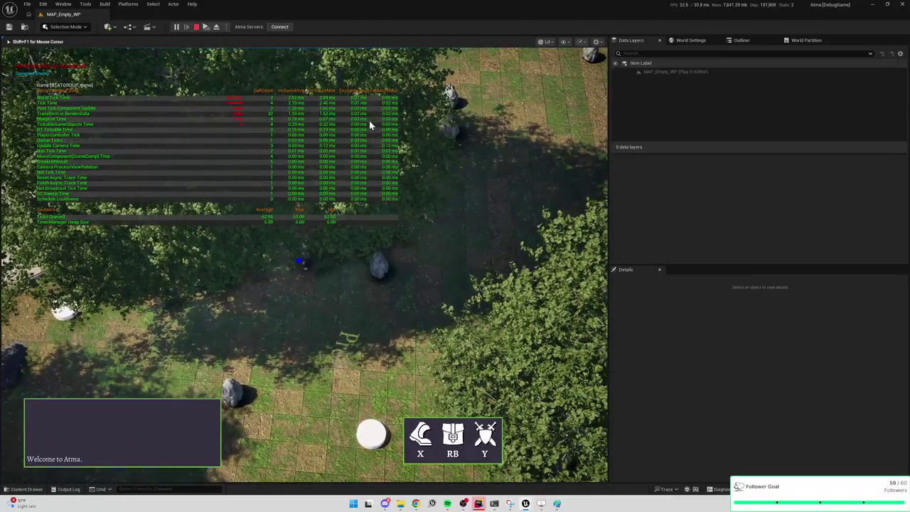
pyautogui.press('`')
pyautogui.write('stat game')
pyautogui.press('Return')
pyautogui.press('`')
pyautogui.write('stat unit')
pyautogui.press('Return')
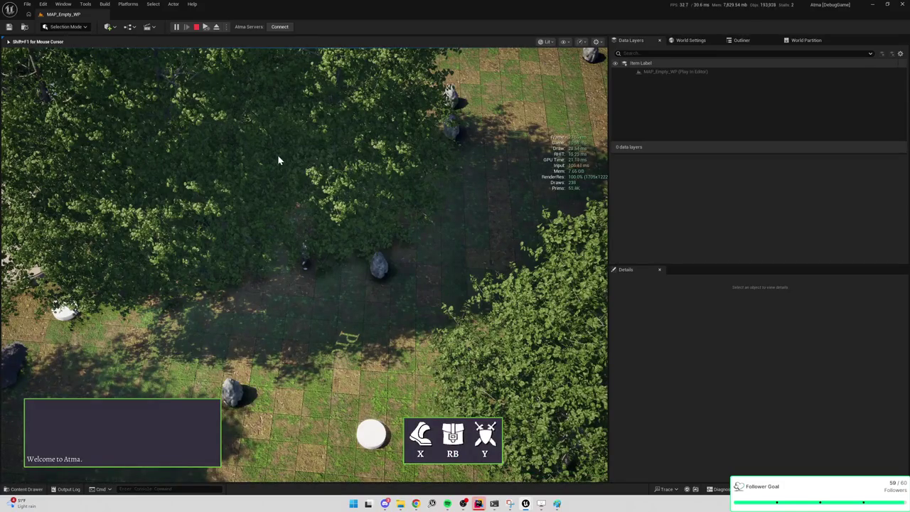
pyautogui.scroll(5, 277, 160)
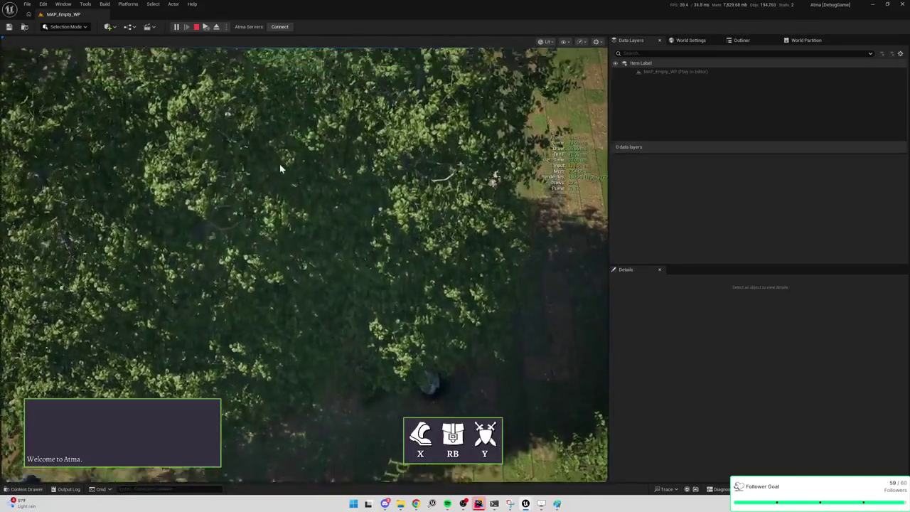
pyautogui.scroll(-5, 280, 168)
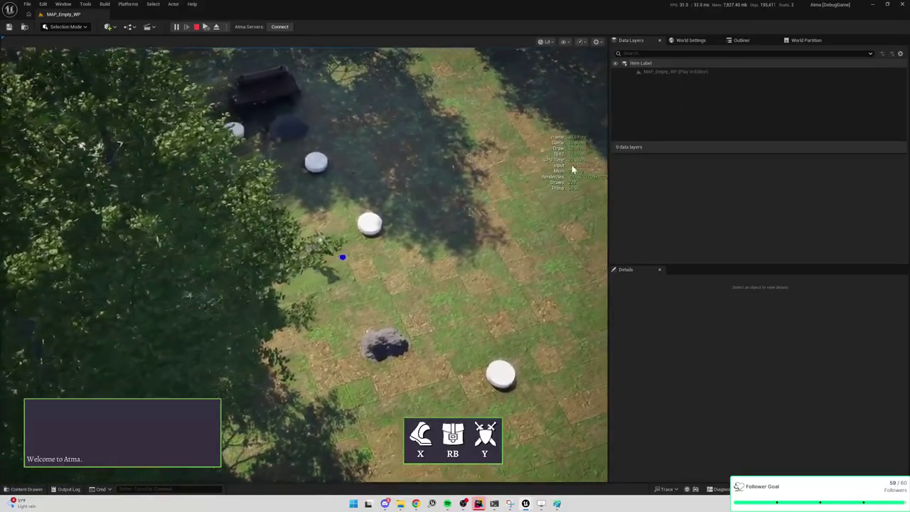
# Step: Check Viewport Scalability, resume the debugger, then stop the play session
pyautogui.click(581, 42)
pyautogui.click(582, 41)
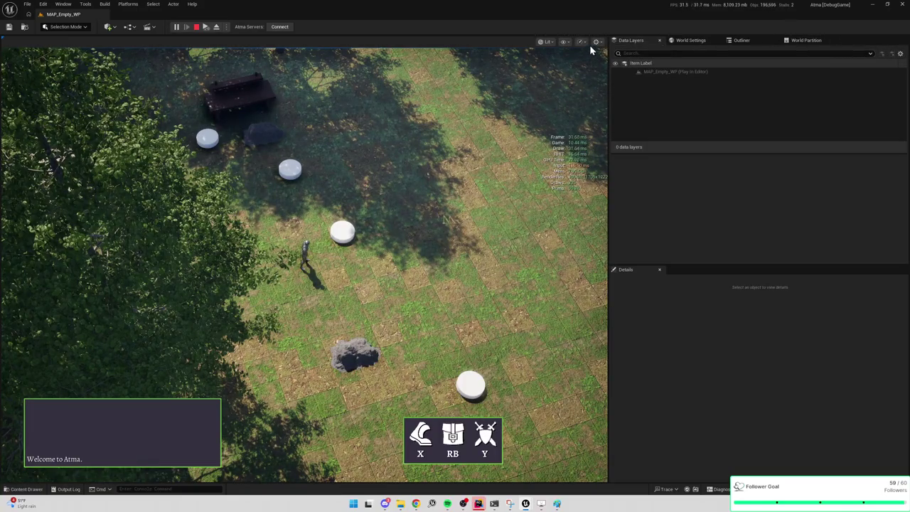
pyautogui.click(581, 42)
pyautogui.moveTo(623, 71)
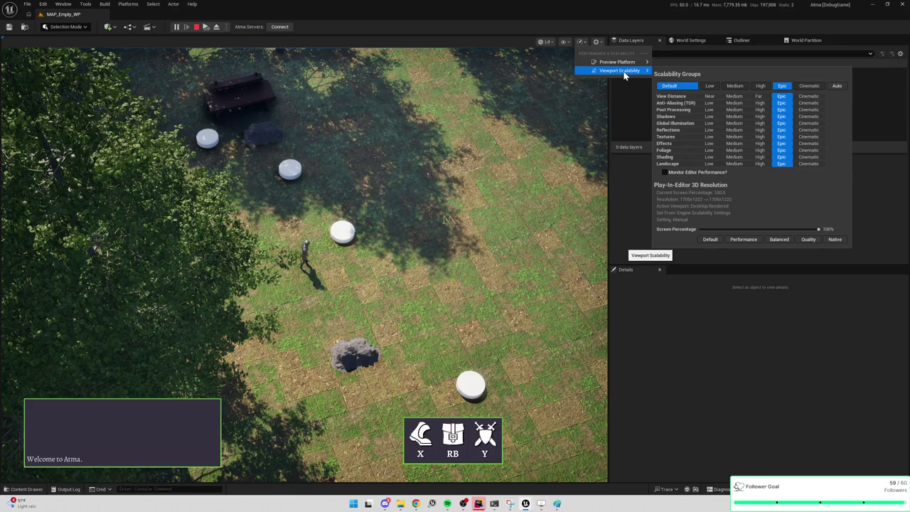
pyautogui.click(243, 205)
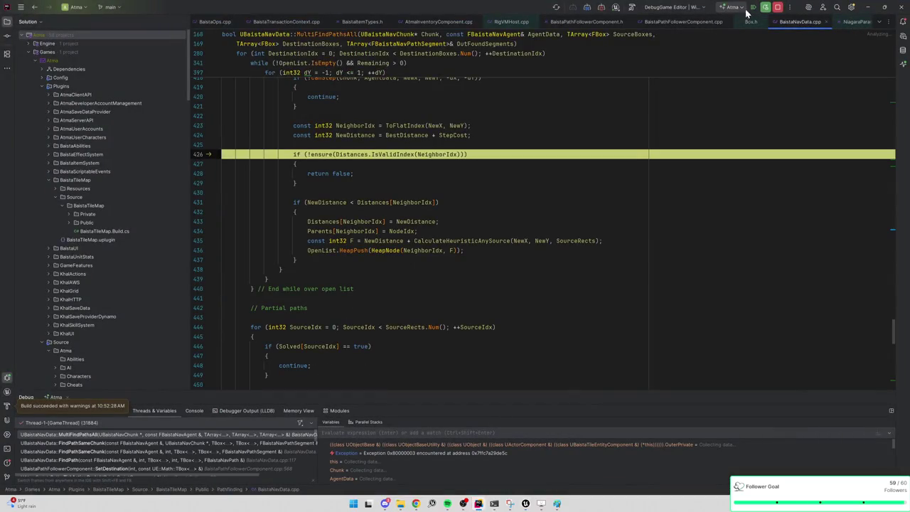
pyautogui.click(752, 7)
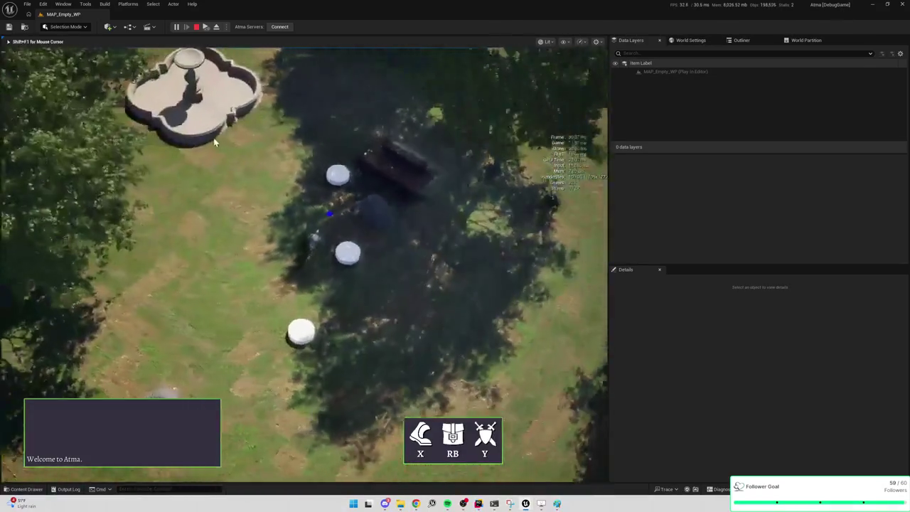
pyautogui.click(338, 116)
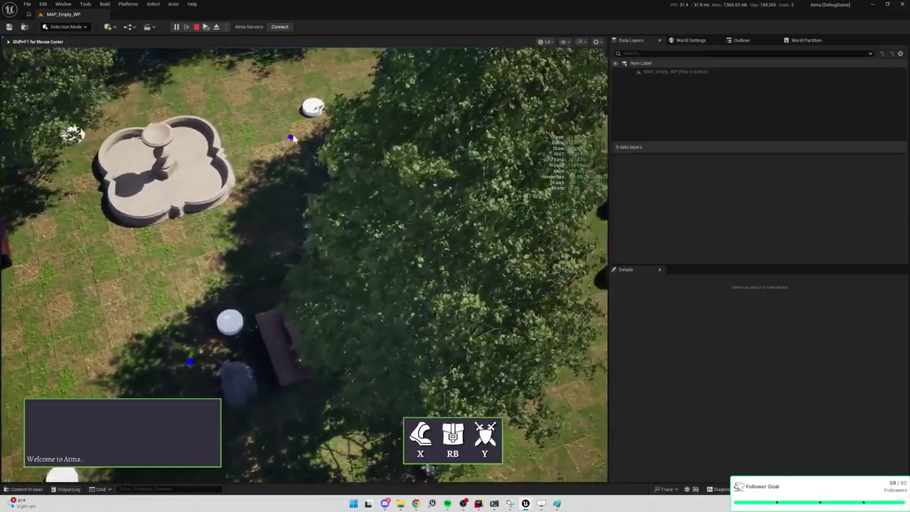
pyautogui.press('Escape')
pyautogui.hotkey('alt', 'Tab')
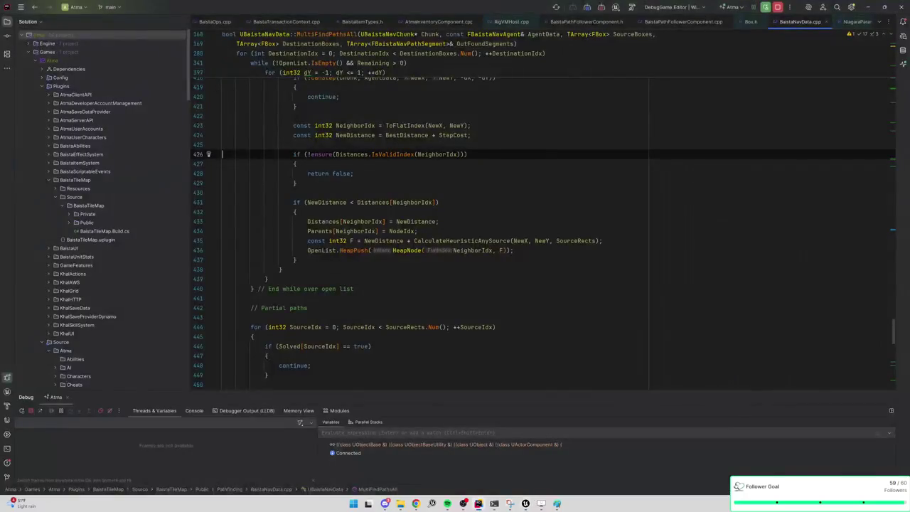
# Step: Search the Content Drawer for 'black' and open the PVE_Black_Alder_01 vegetation graph
pyautogui.hotkey('alt', 'Tab')
pyautogui.hotkey('ctrl', 'space')
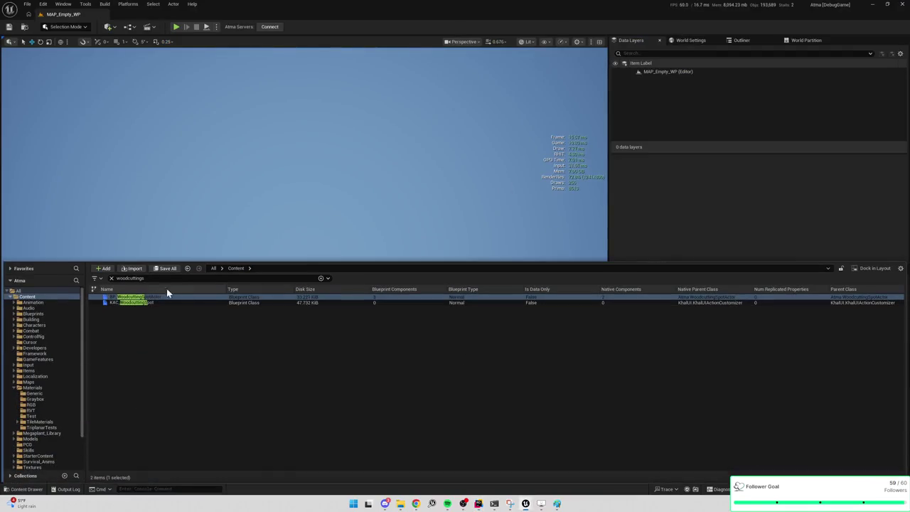
pyautogui.click(111, 278)
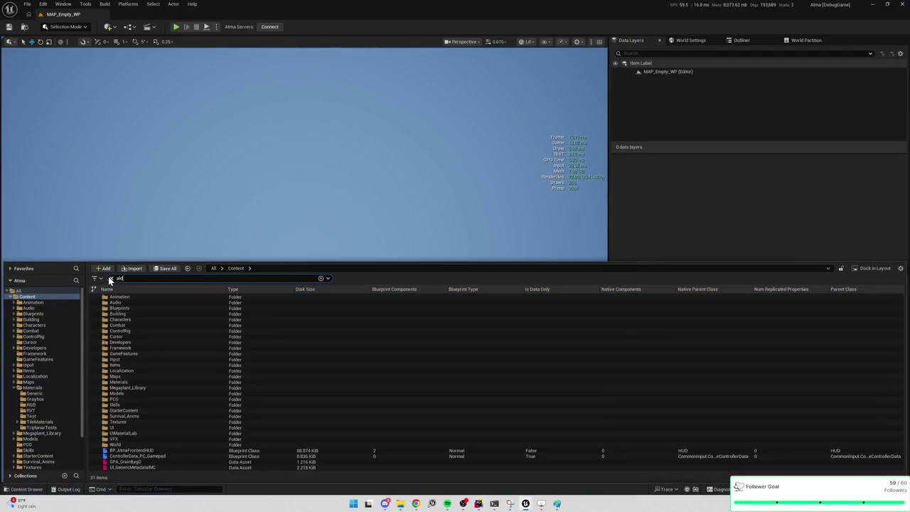
pyautogui.write('a')
pyautogui.hotkey('ctrl', 'a')
pyautogui.write('b')
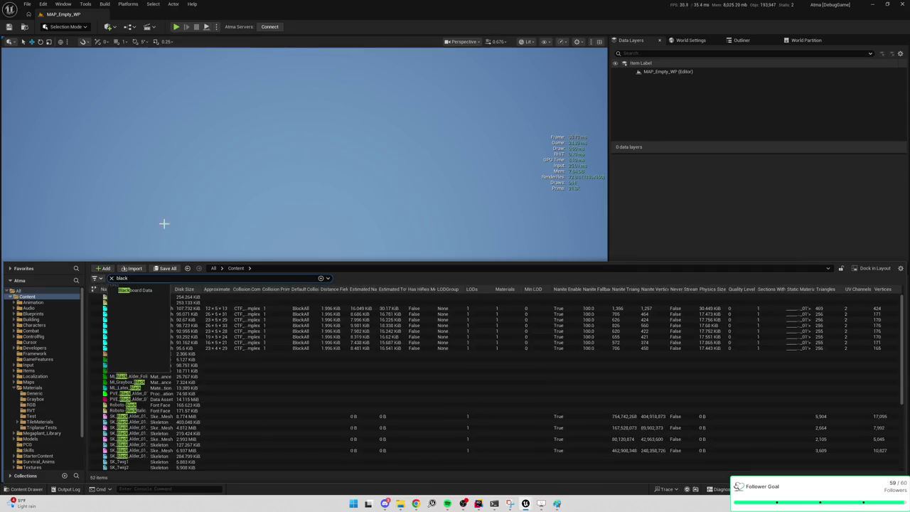
pyautogui.click(256, 347)
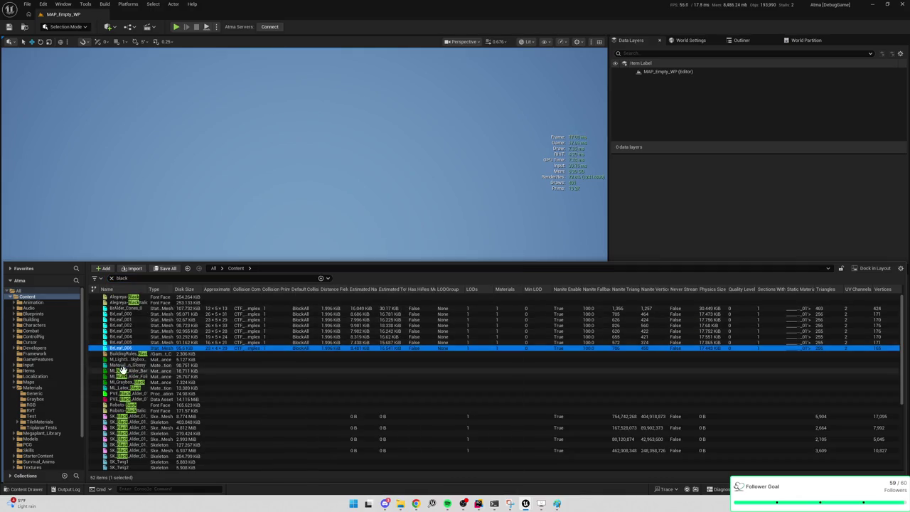
pyautogui.doubleClick(129, 395)
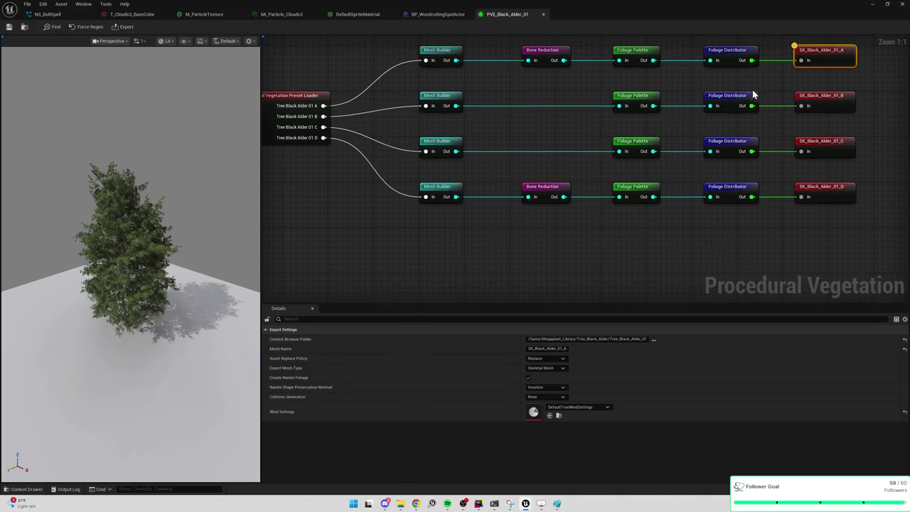
# Step: Preview the SK_Black_Alder_01_B, C and D tree variants
pyautogui.click(772, 115)
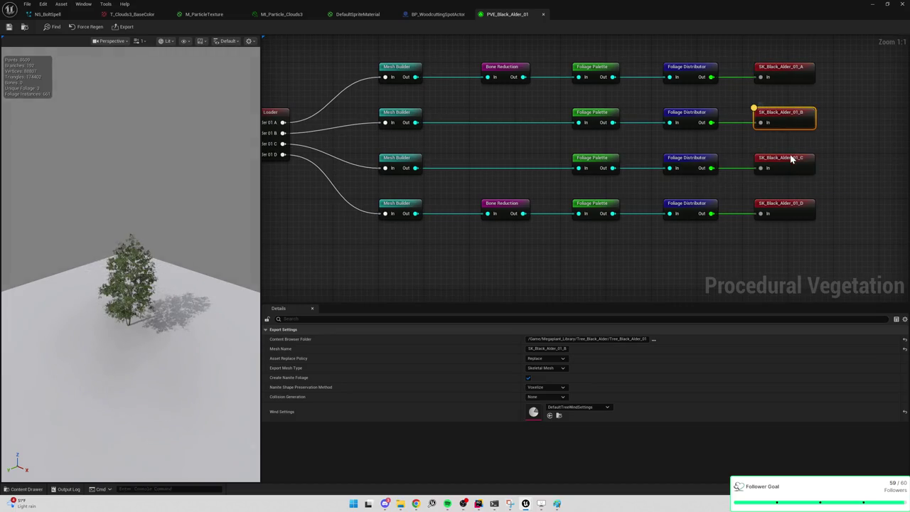
pyautogui.click(790, 159)
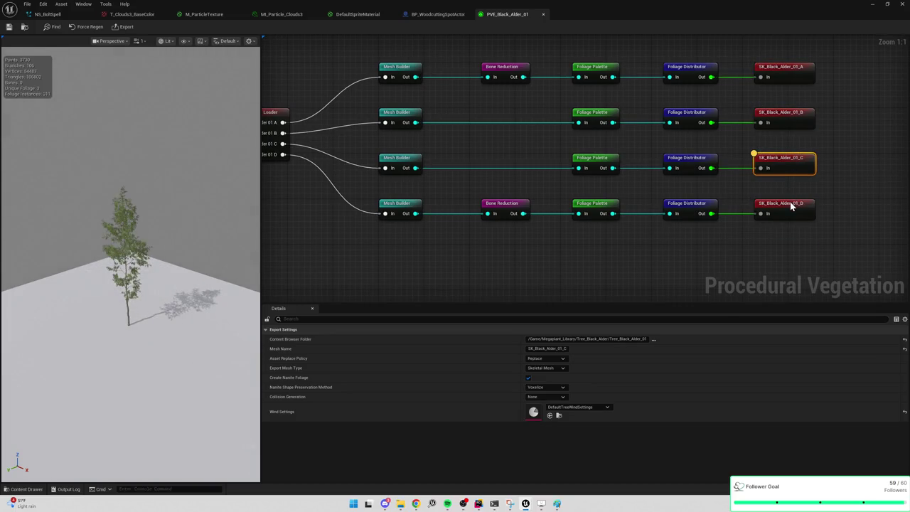
pyautogui.click(791, 204)
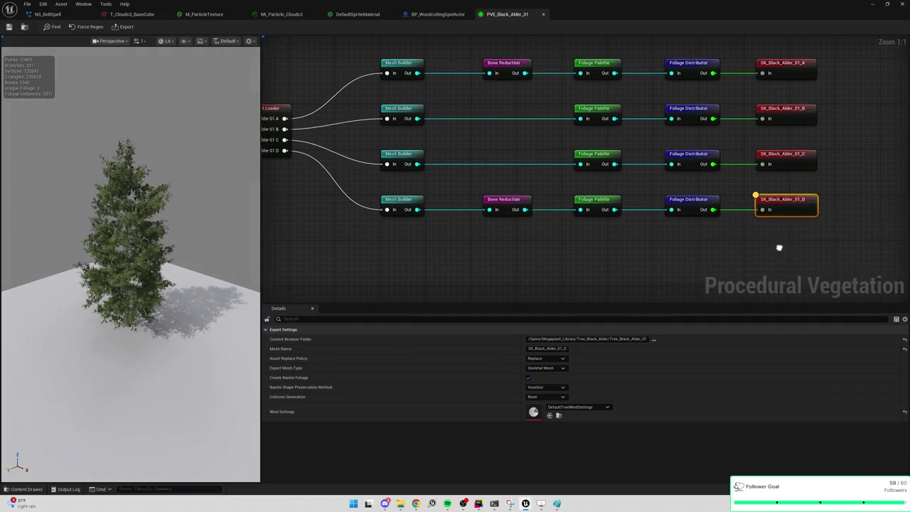
# Step: Duplicate the 01_D node chain, wire Tree Black Alder 01 D into it, and preview its Foliage Distributor
pyautogui.moveTo(779, 247); pyautogui.dragTo(829, 234)
pyautogui.click(530, 188)
pyautogui.press('d')
pyautogui.click(482, 241)
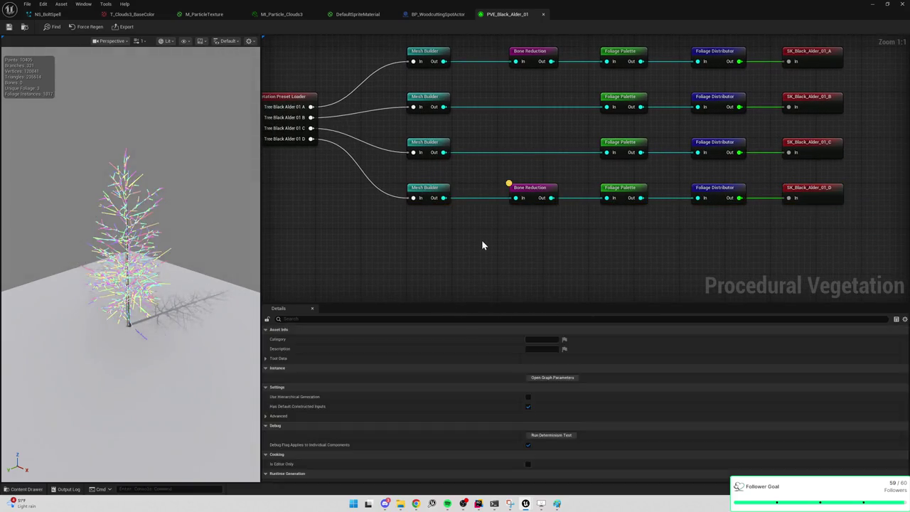
pyautogui.hotkey('ctrl', 'v')
pyautogui.moveTo(310, 139); pyautogui.dragTo(430, 254)
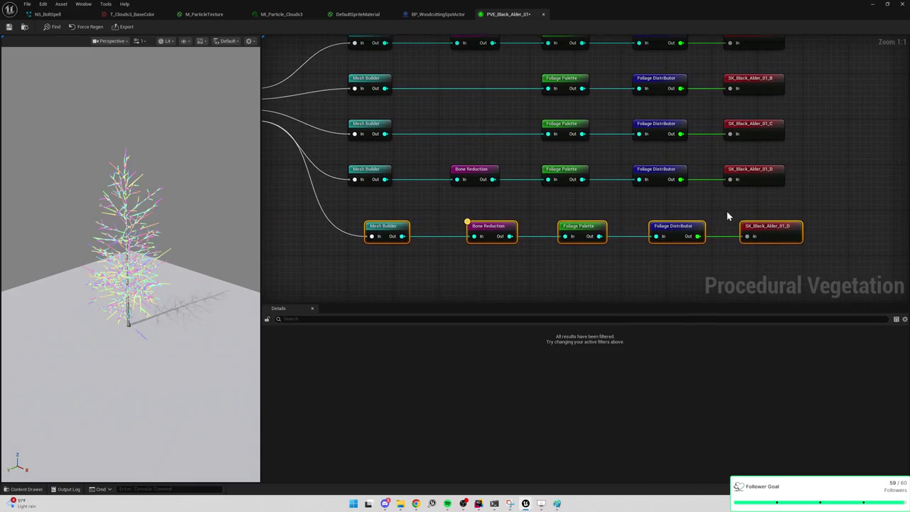
pyautogui.click(767, 228)
pyautogui.click(679, 229)
pyautogui.press('d')
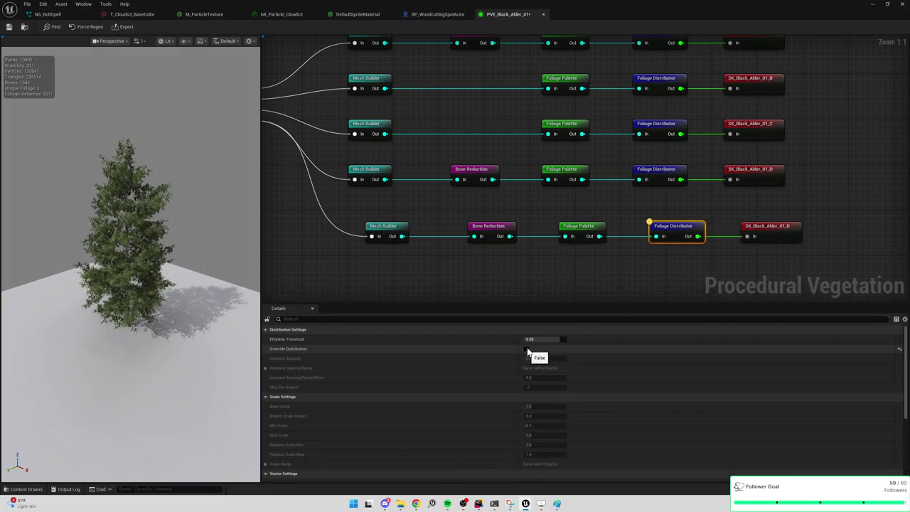
# Step: Set the copied chain's Ethylene Threshold to 0.3 and frame the whole tree in the preview
pyautogui.click(543, 339)
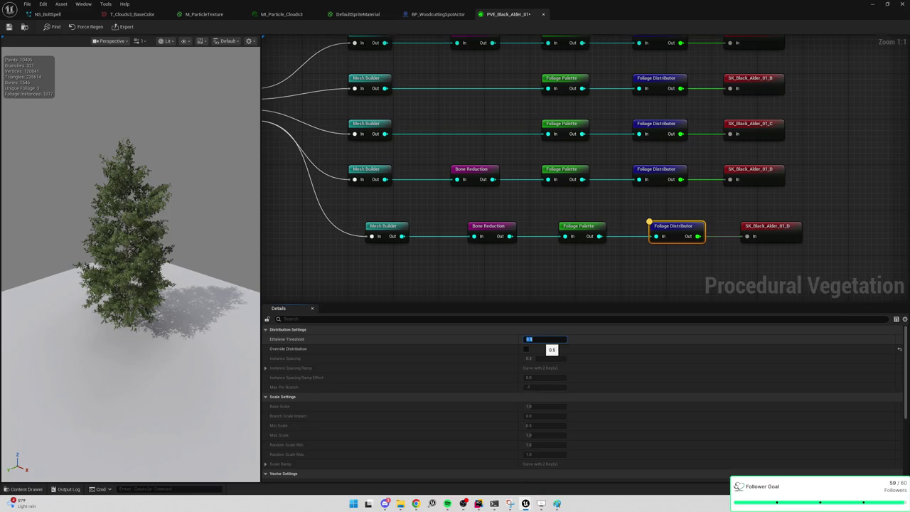
pyautogui.write('0.3')
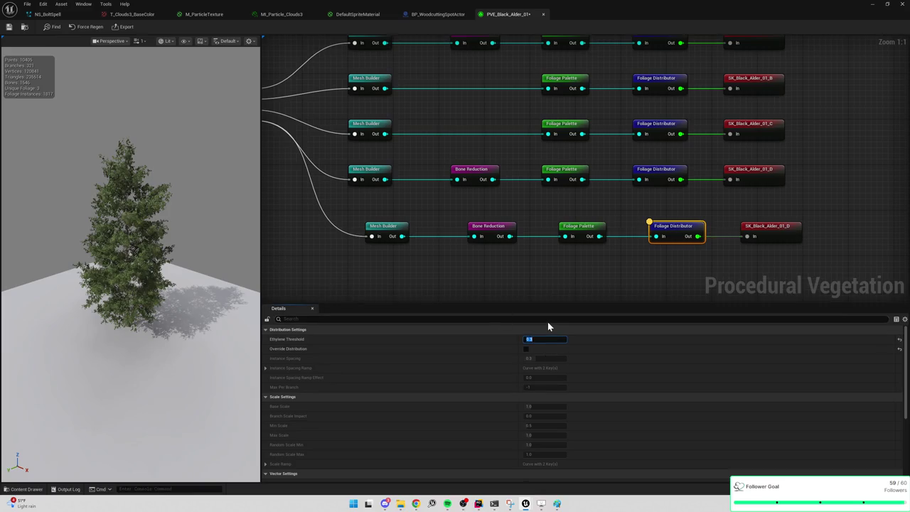
pyautogui.press('Return')
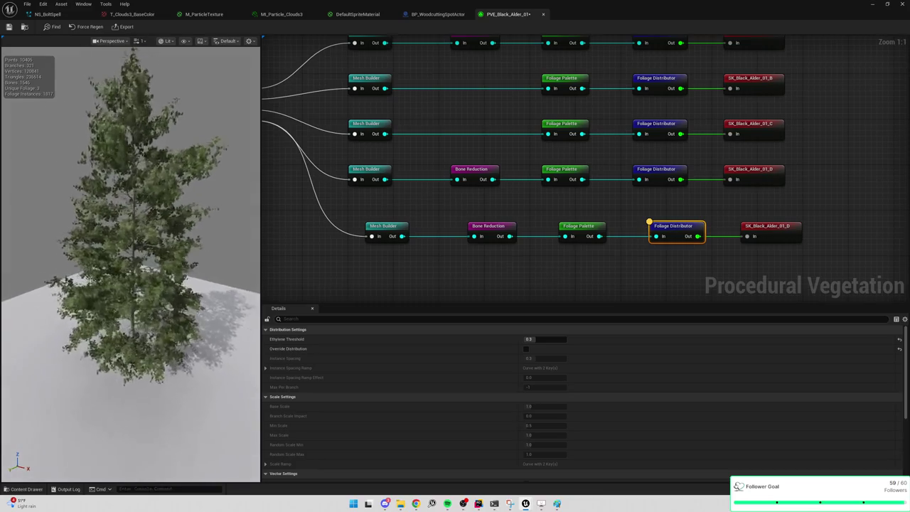
pyautogui.scroll(5, 191, 266)
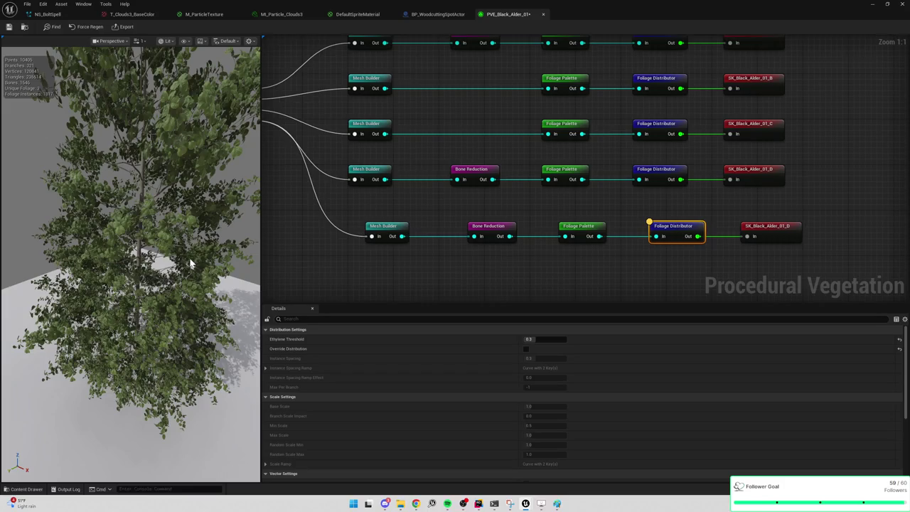
pyautogui.moveTo(193, 327)
pyautogui.mouseDown()
pyautogui.moveTo(193, 249)
pyautogui.moveTo(193, 324)
pyautogui.mouseUp()
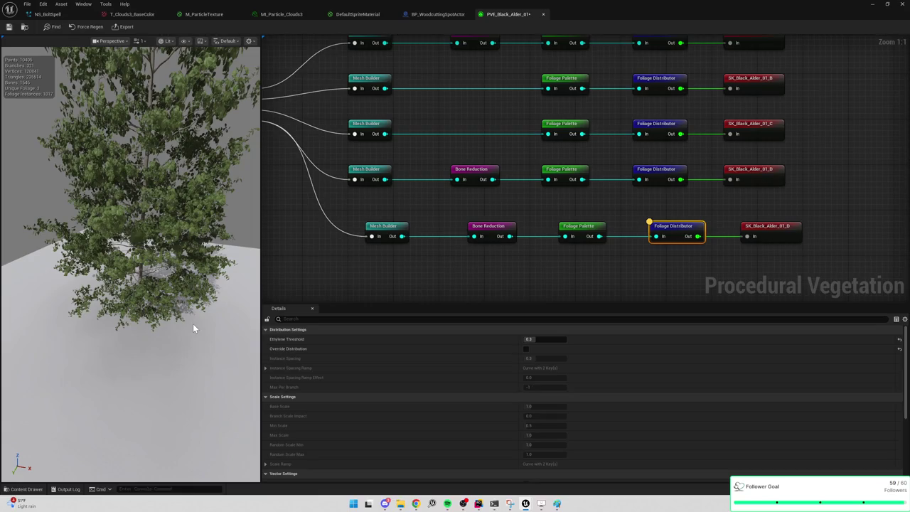
pyautogui.moveTo(192, 324)
pyautogui.mouseDown()
pyautogui.moveTo(193, 288)
pyautogui.moveTo(193, 323)
pyautogui.moveTo(214, 283)
pyautogui.mouseUp()
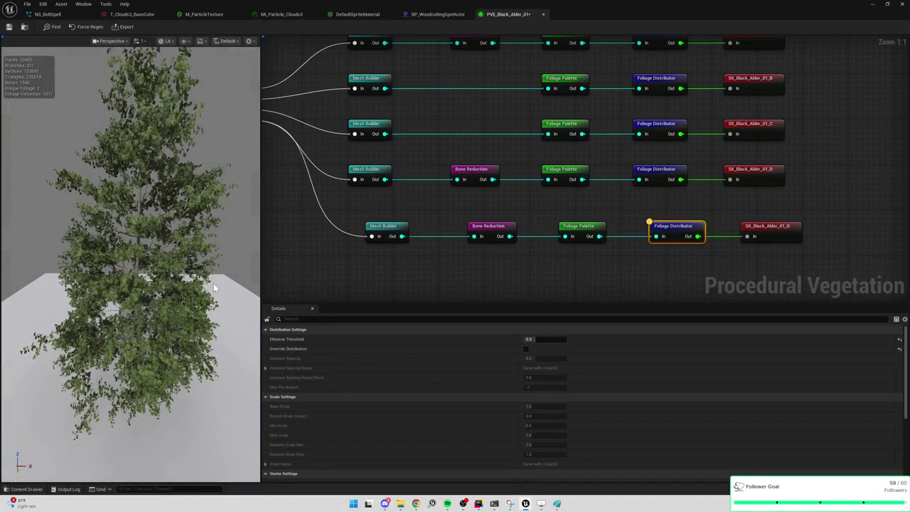
pyautogui.click(496, 232)
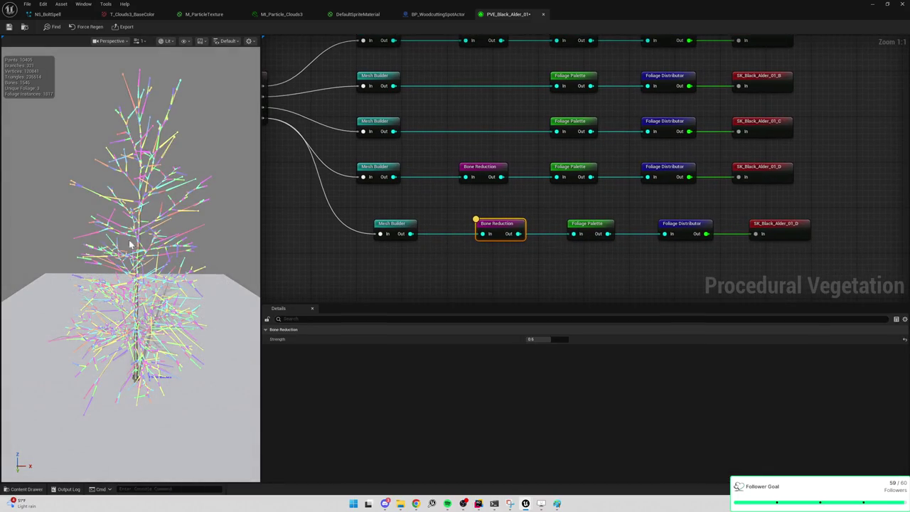
# Step: Set the bottom chain's Bone Reduction Strength to 1.0
pyautogui.click(539, 339)
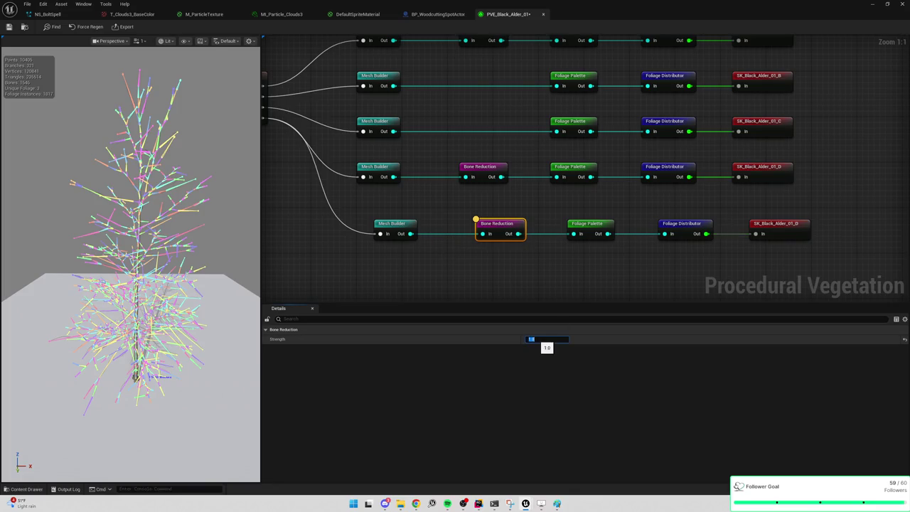
pyautogui.press('Return')
pyautogui.click(587, 257)
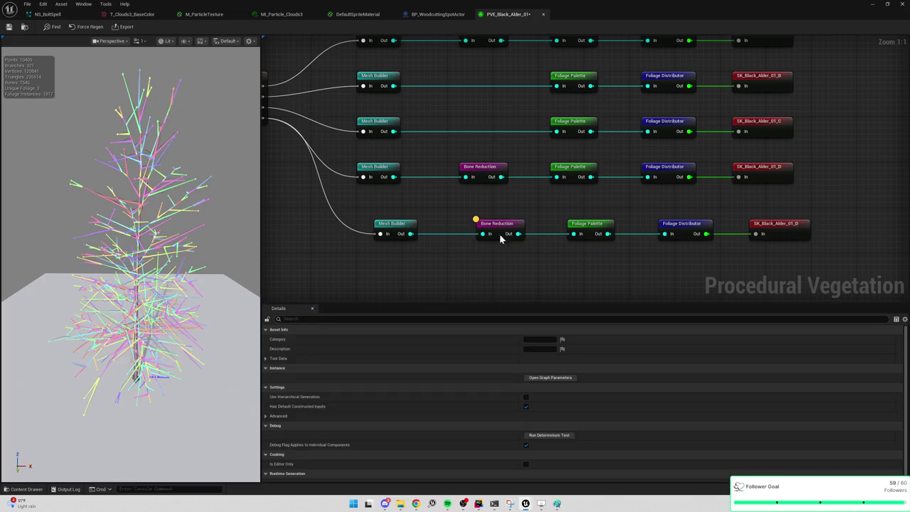
pyautogui.click(785, 227)
pyautogui.moveTo(552, 257)
pyautogui.mouseDown()
pyautogui.moveTo(896, 228)
pyautogui.moveTo(597, 234)
pyautogui.mouseUp()
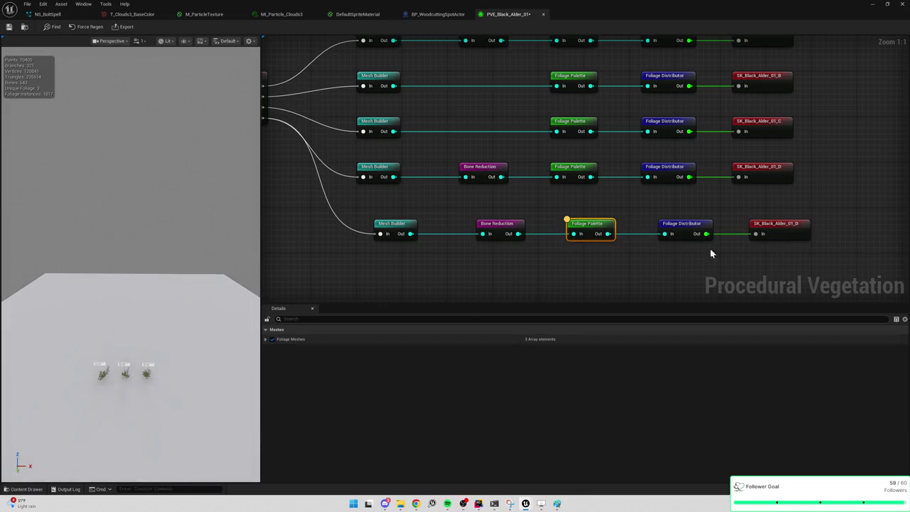
pyautogui.click(684, 231)
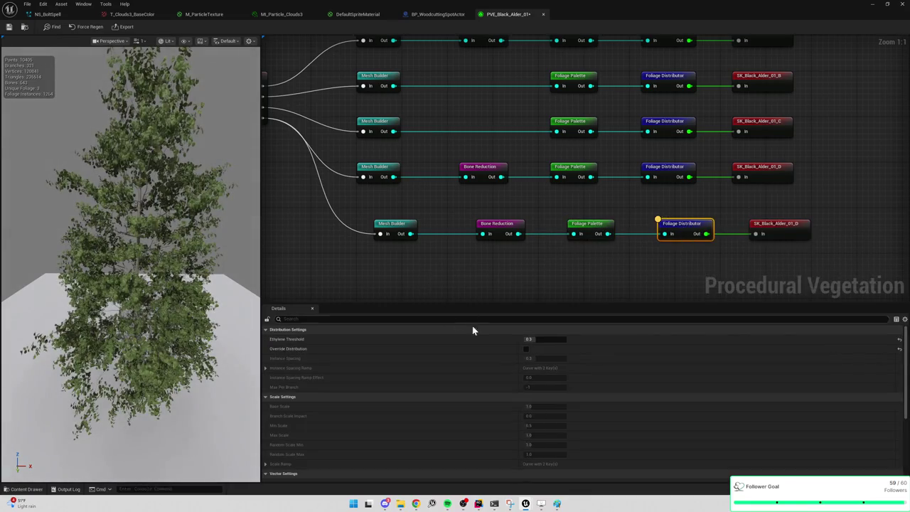
# Step: Turn on Override Distribution with Instance Spacing 1.0 and Ethylene Threshold 0.8
pyautogui.click(526, 349)
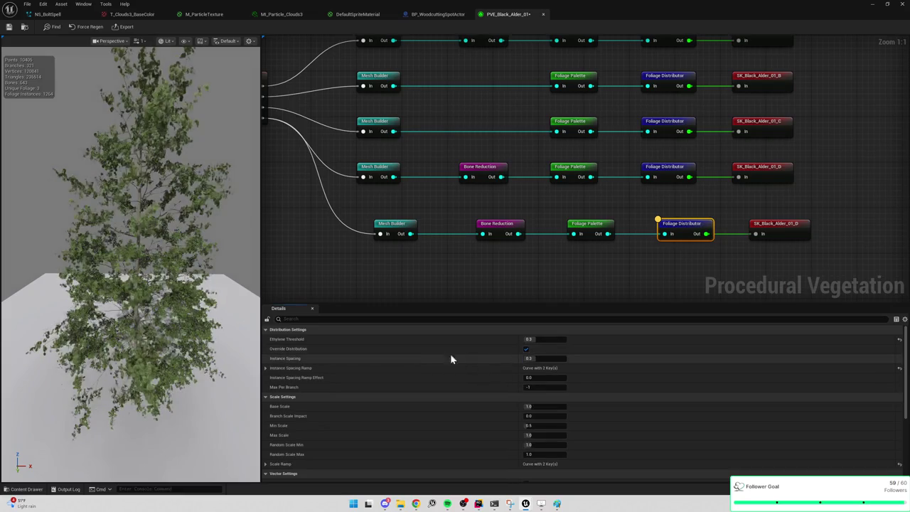
pyautogui.scroll(-3, 422, 361)
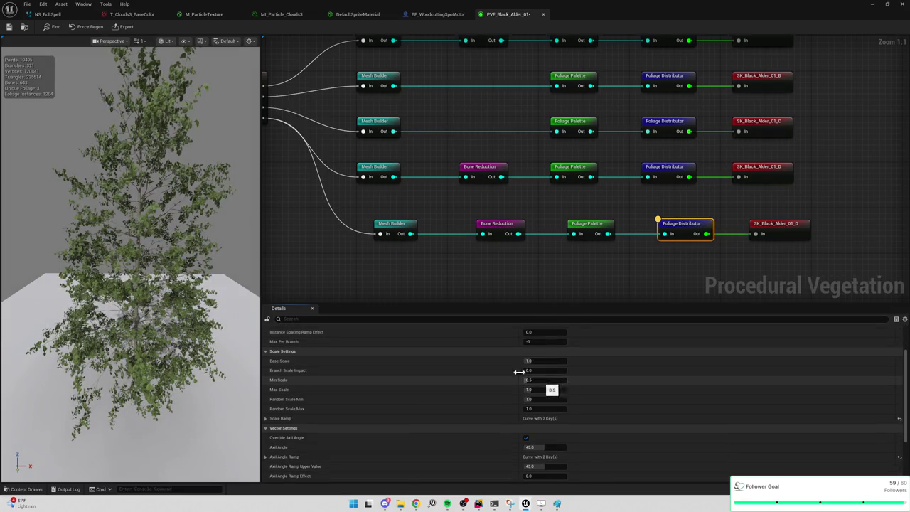
pyautogui.scroll(1, 529, 381)
pyautogui.scroll(2, 488, 370)
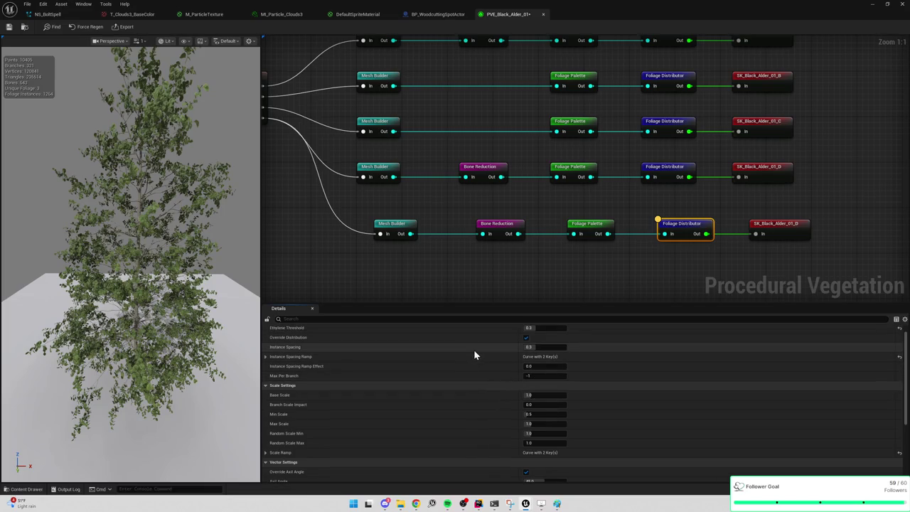
pyautogui.scroll(1, 474, 355)
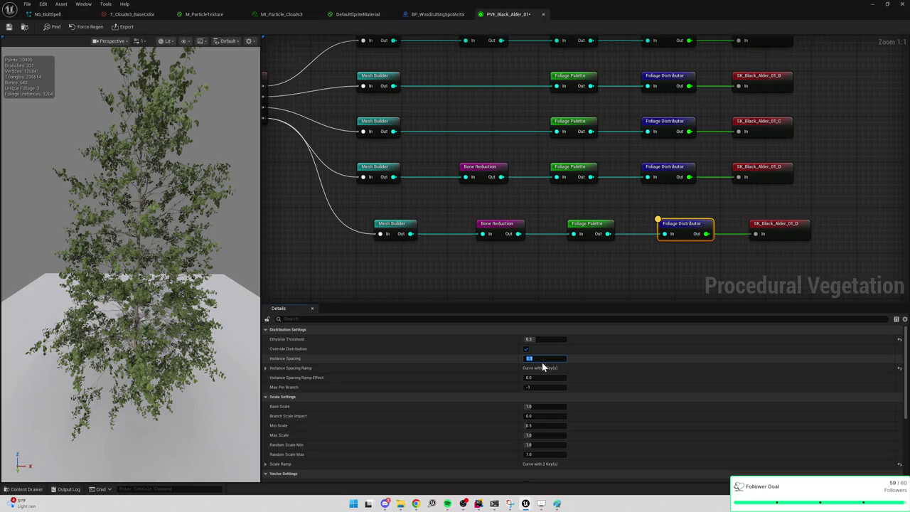
pyautogui.write('1')
pyautogui.press('Return')
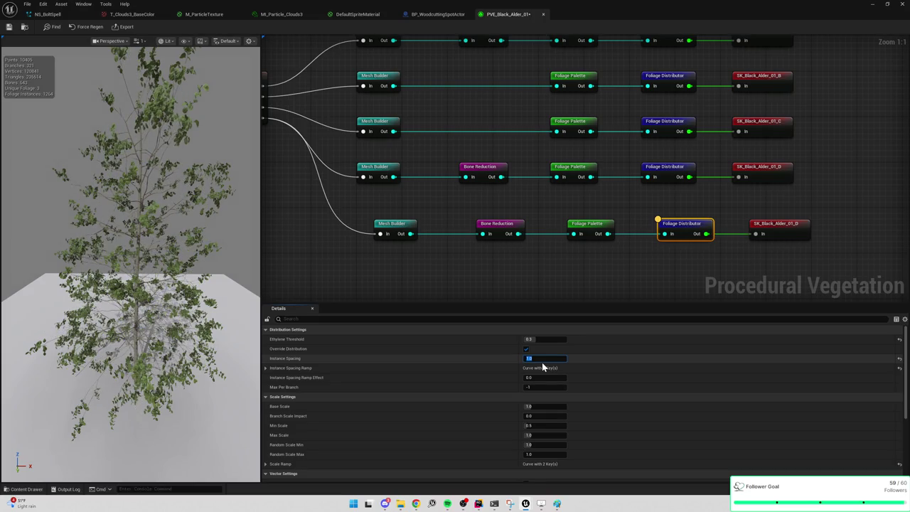
pyautogui.click(544, 339)
pyautogui.press('Return')
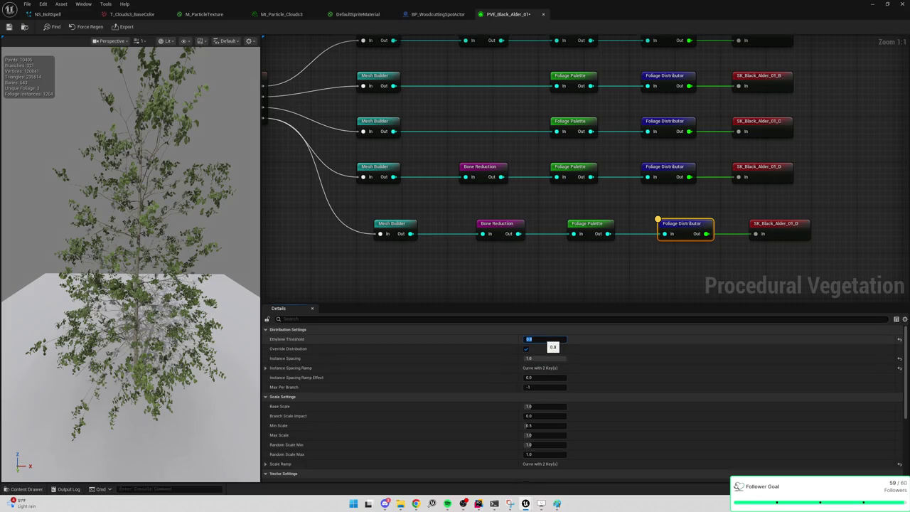
# Step: Set the foliage Min Scale to 1.0 and Max Scale to 1.5
pyautogui.click(545, 425)
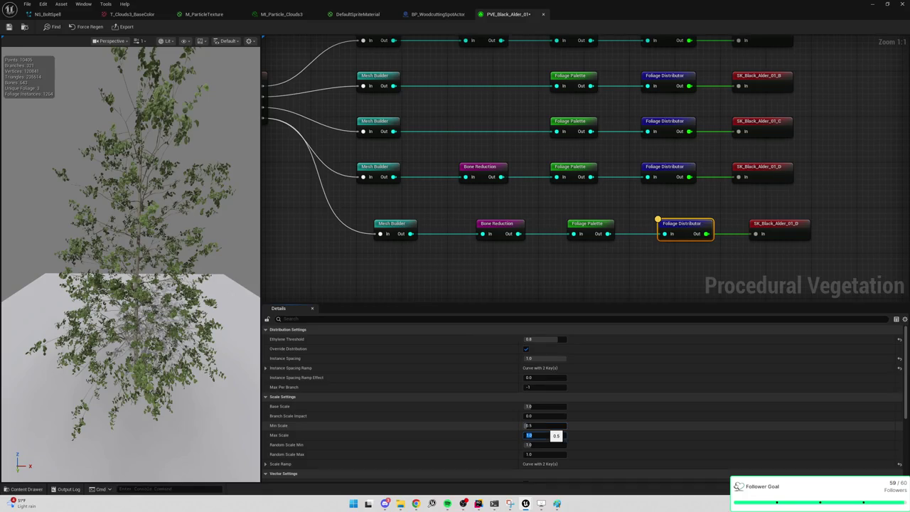
pyautogui.click(546, 427)
pyautogui.press('Tab')
pyautogui.click(548, 425)
pyautogui.write('1')
pyautogui.press('Tab')
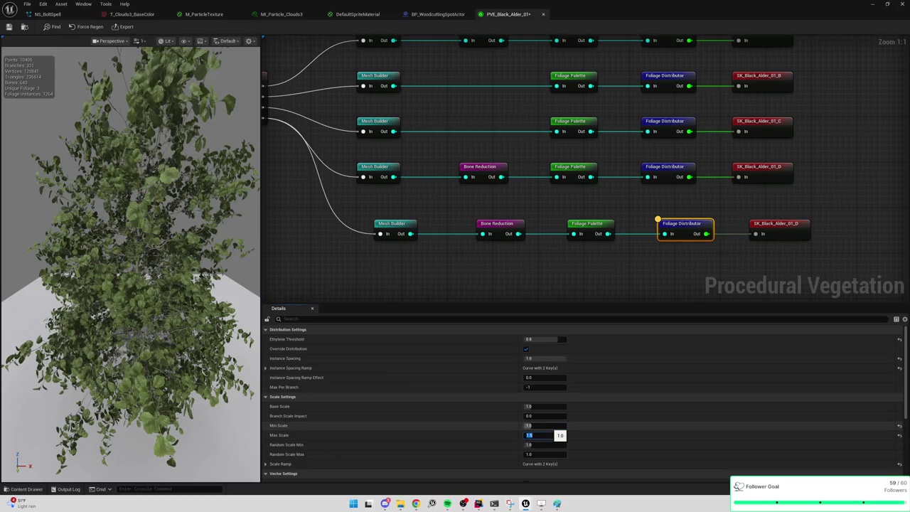
pyautogui.press('Return')
# Step: Raise the Ethylene Threshold to 1.0 and view the foliage from above
pyautogui.scroll(5, 130, 256)
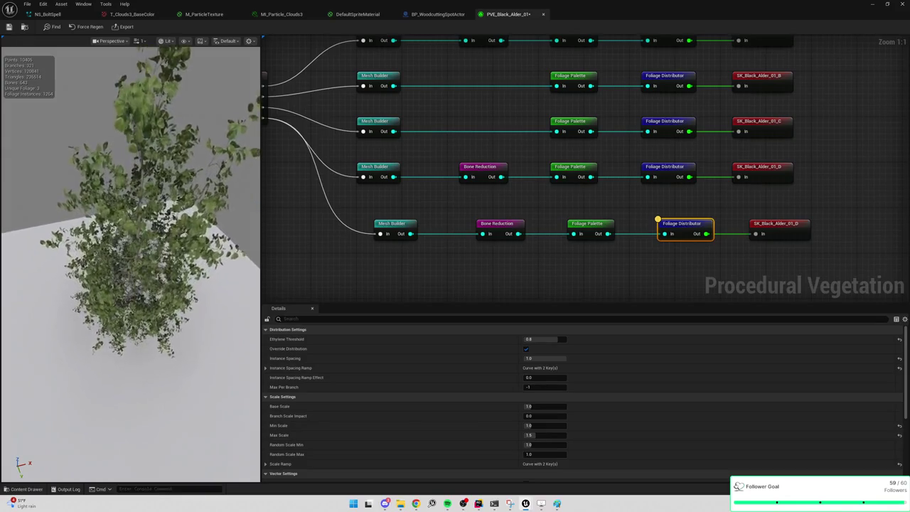
pyautogui.doubleClick(544, 339)
pyautogui.write('1')
pyautogui.press('Return')
pyautogui.scroll(-3, 130, 256)
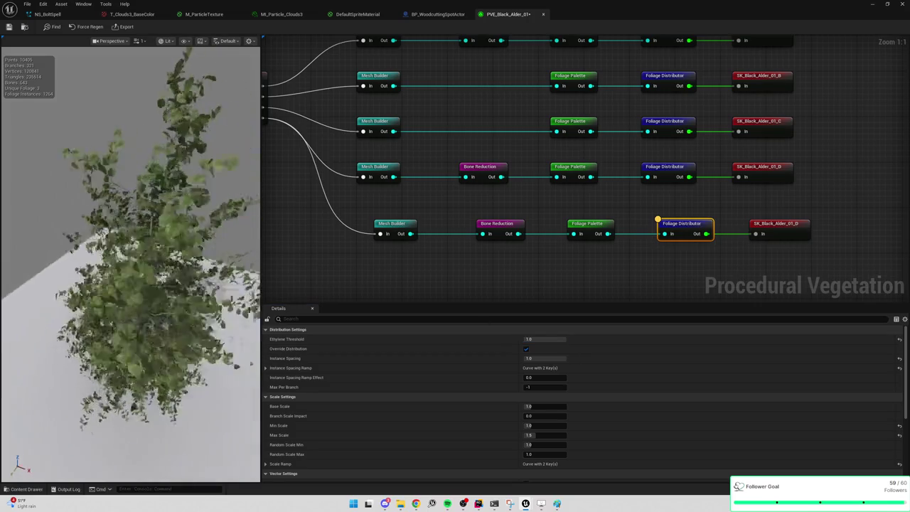
pyautogui.moveTo(171, 256); pyautogui.dragTo(199, 260)
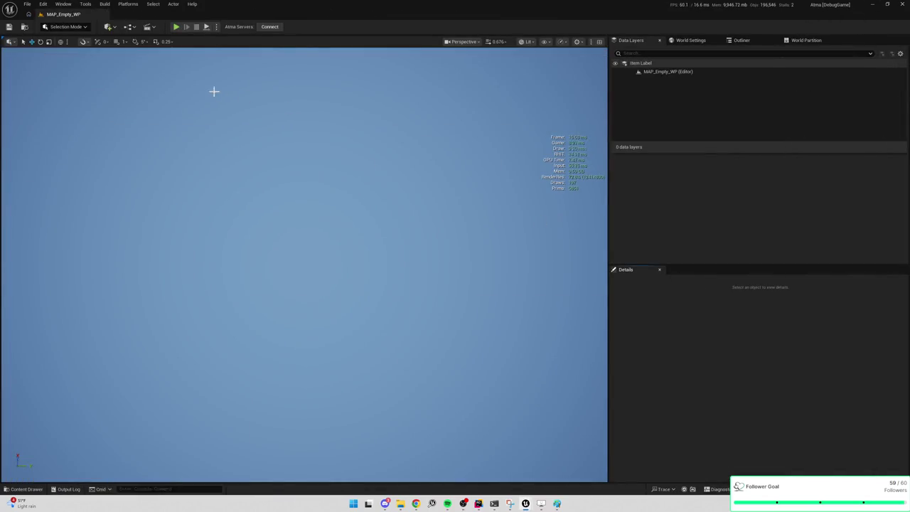
# Step: Run a quick play test of MAP_Empty_WP, then search the Content Drawer for 'black' and play again
pyautogui.hotkey('alt', 'p')
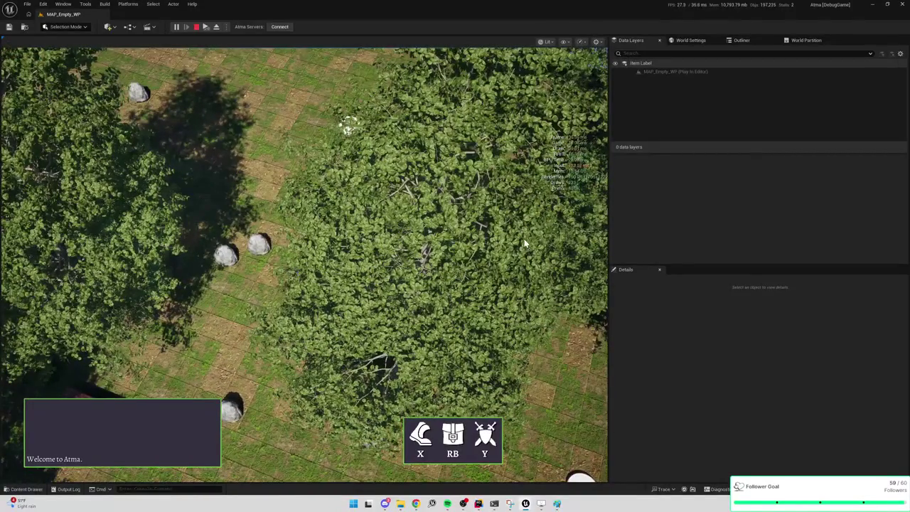
pyautogui.press('Escape')
pyautogui.hotkey('ctrl', 'space')
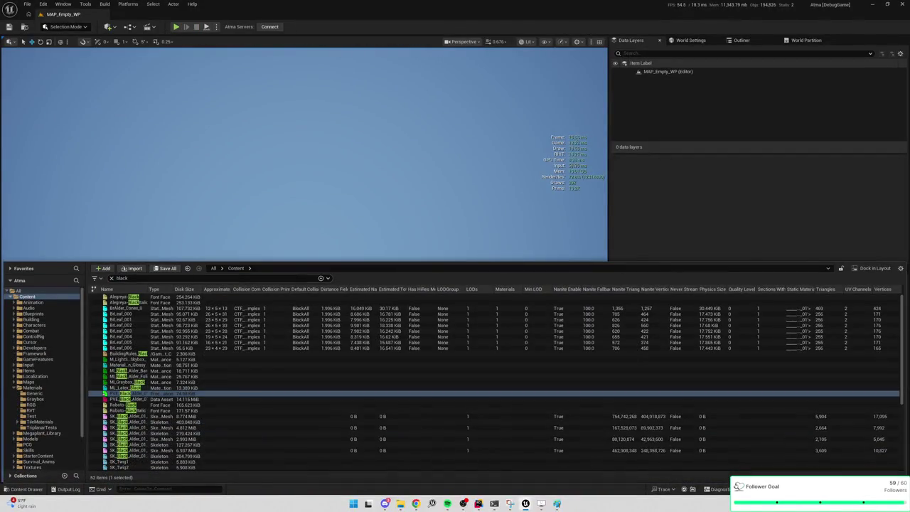
pyautogui.click(177, 27)
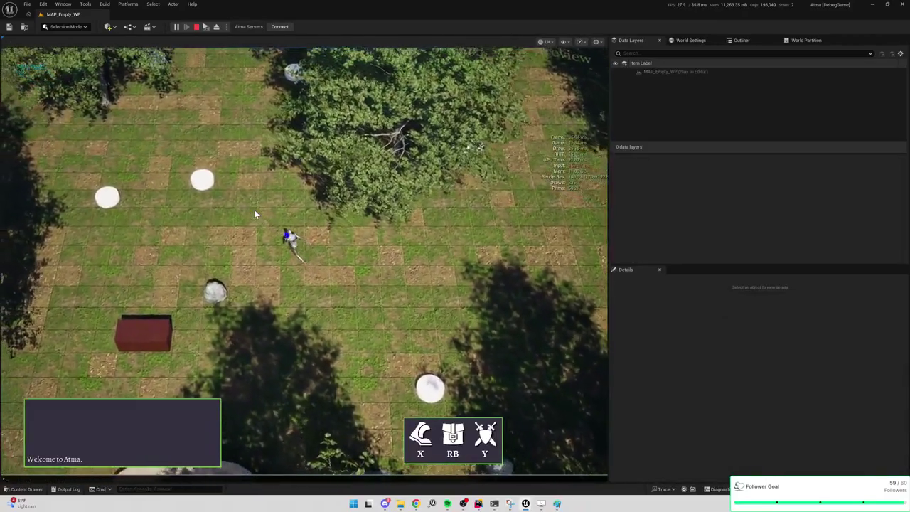
# Step: In the in-game console, browse the r.nanite command suggestions and enter r.Nanite.Foliage
pyautogui.press('`')
pyautogui.write('nanite')
pyautogui.press('Escape')
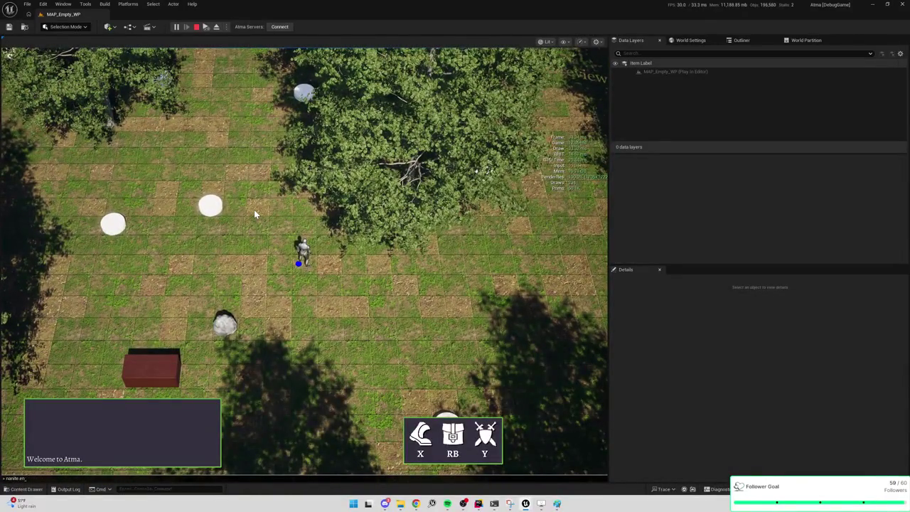
pyautogui.press('`')
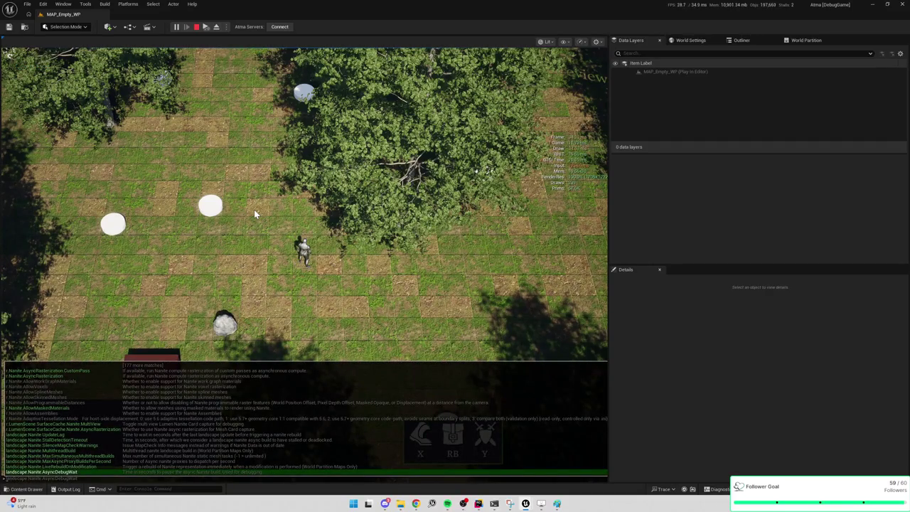
pyautogui.write('r.nanite')
pyautogui.press('Up')
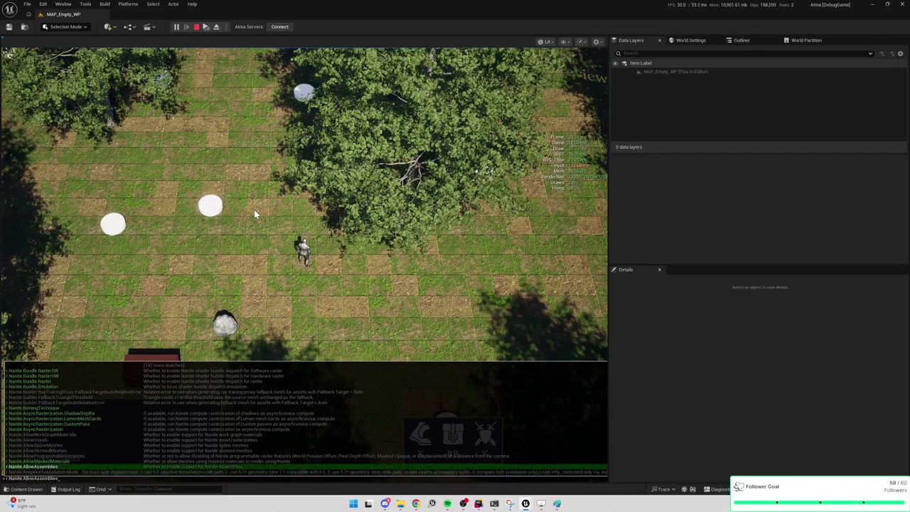
pyautogui.press('Up')
pyautogui.press('Up')
pyautogui.press('Up')
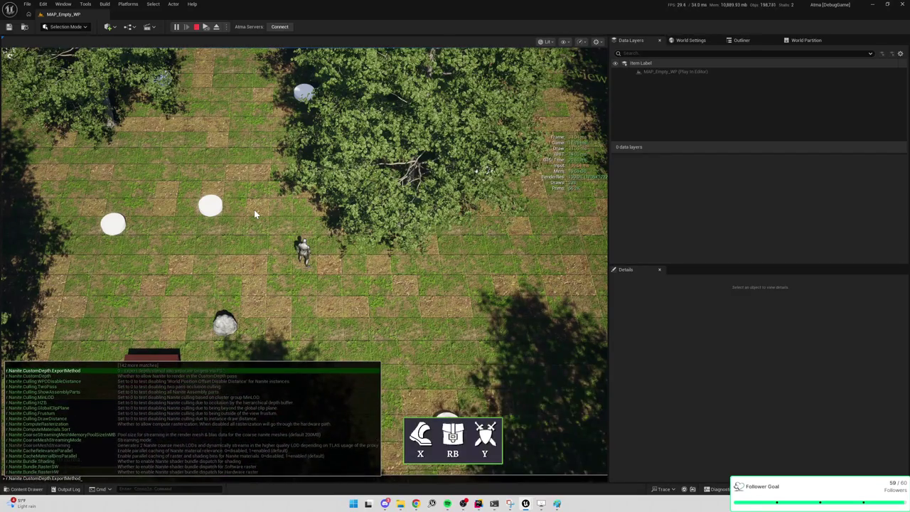
pyautogui.press('Up')
pyautogui.press('Up')
pyautogui.press('Up')
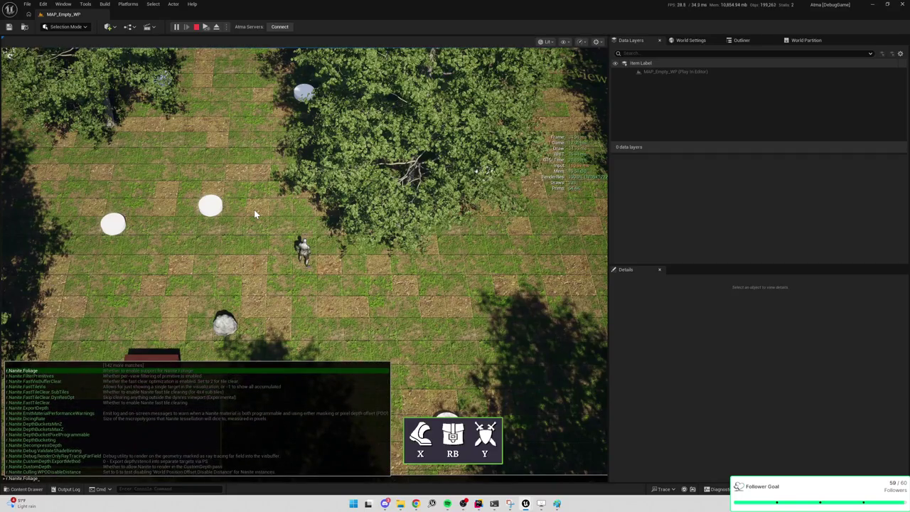
pyautogui.press('Up')
pyautogui.press('Up')
pyautogui.press('Up')
pyautogui.press('Down')
pyautogui.press('Down')
pyautogui.press('Down')
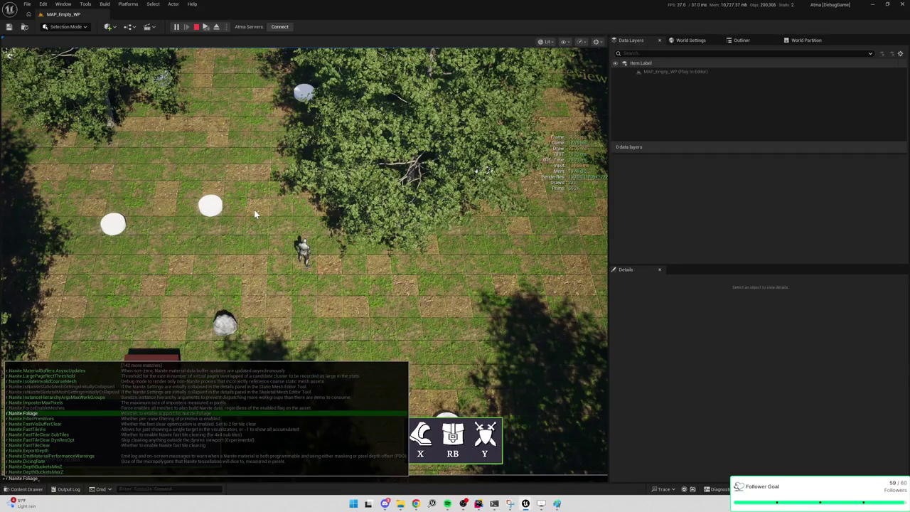
pyautogui.press('Return')
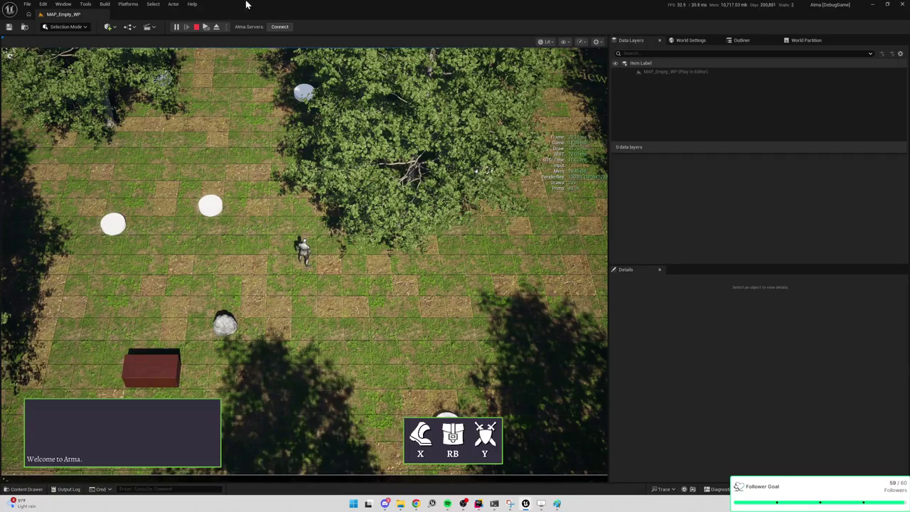
# Step: Stop the play session and open SK_Black_Alder_01_D from the alder search results
pyautogui.click(196, 27)
pyautogui.write('alder')
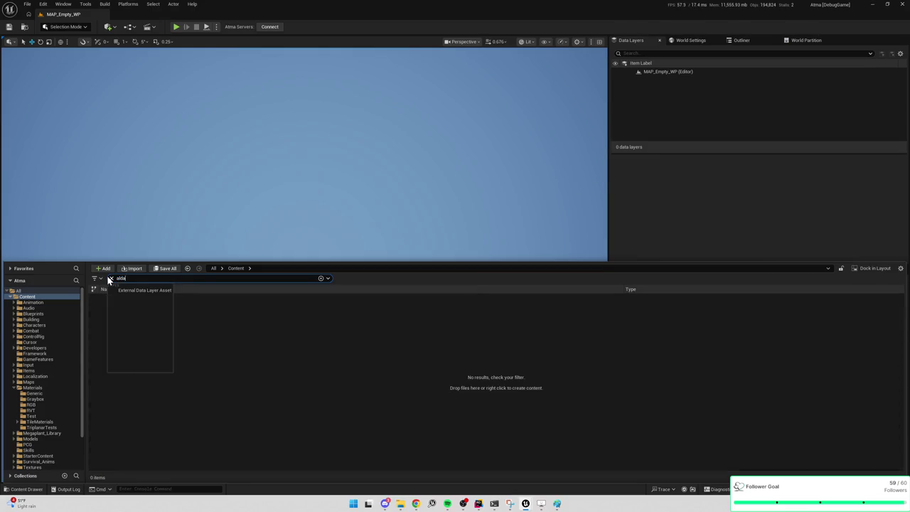
pyautogui.press('Return')
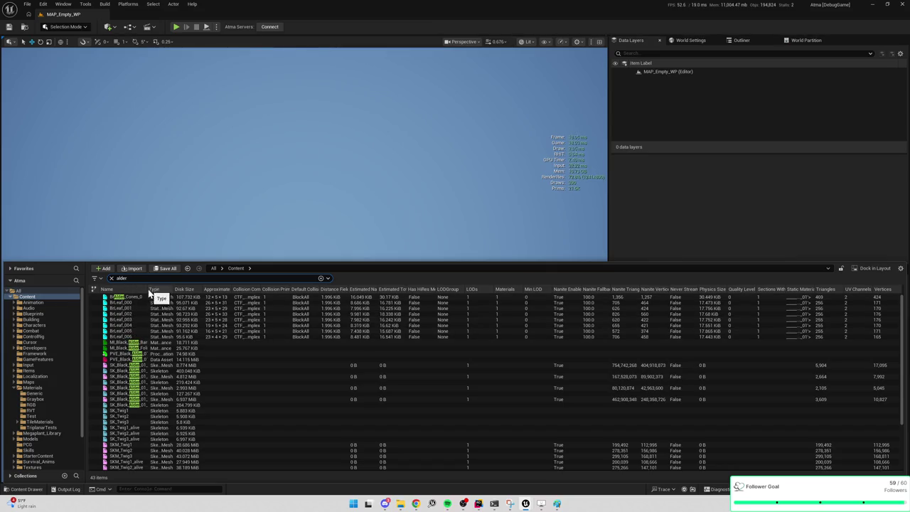
pyautogui.moveTo(146, 288); pyautogui.dragTo(207, 289)
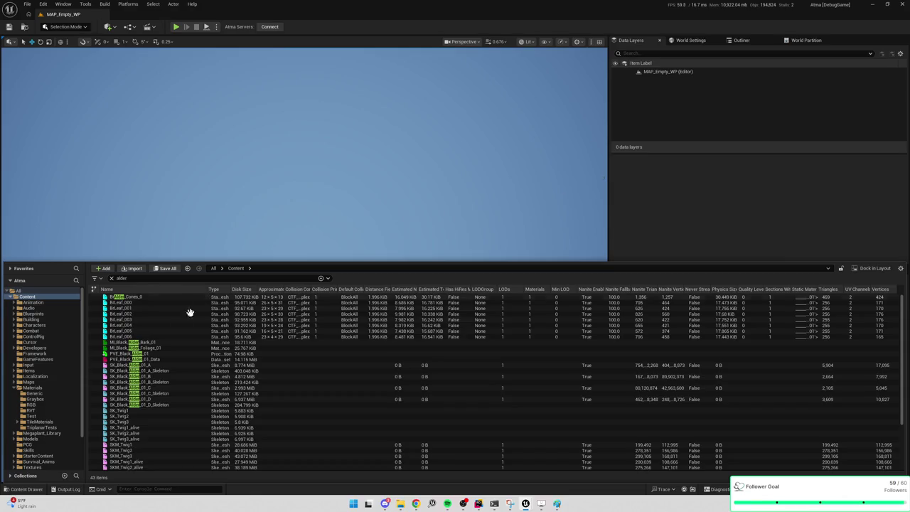
pyautogui.doubleClick(148, 399)
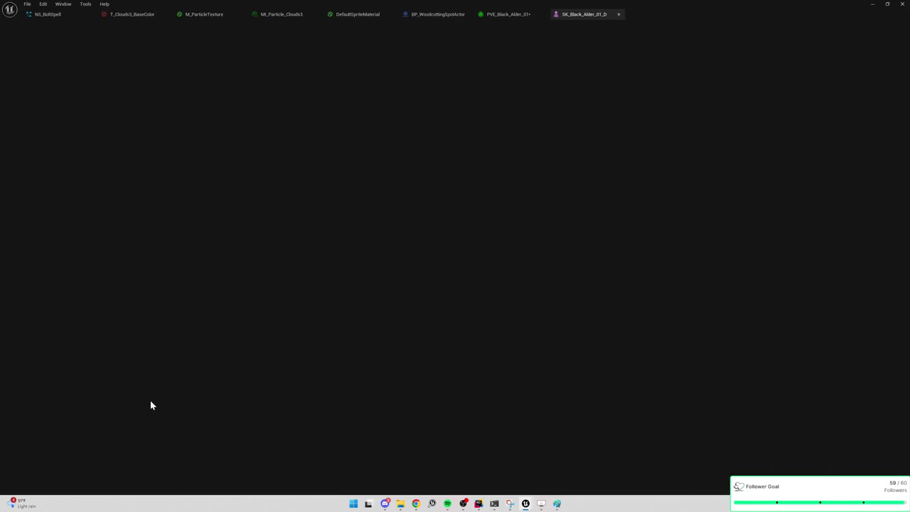
pyautogui.scroll(10, 423, 257)
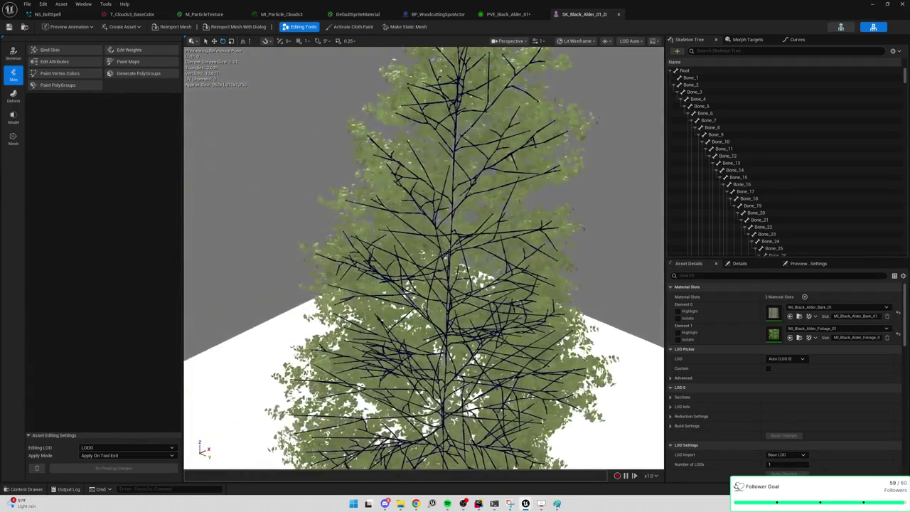
# Step: Disable Nanite on SK_Black_Alder_01_D from the Content Browser, then return to the level and play
pyautogui.click(25, 27)
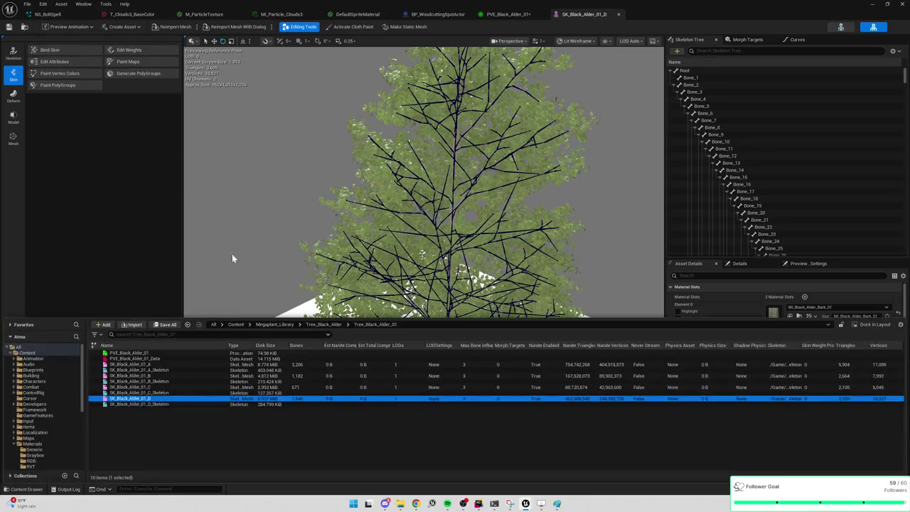
pyautogui.moveTo(158, 399)
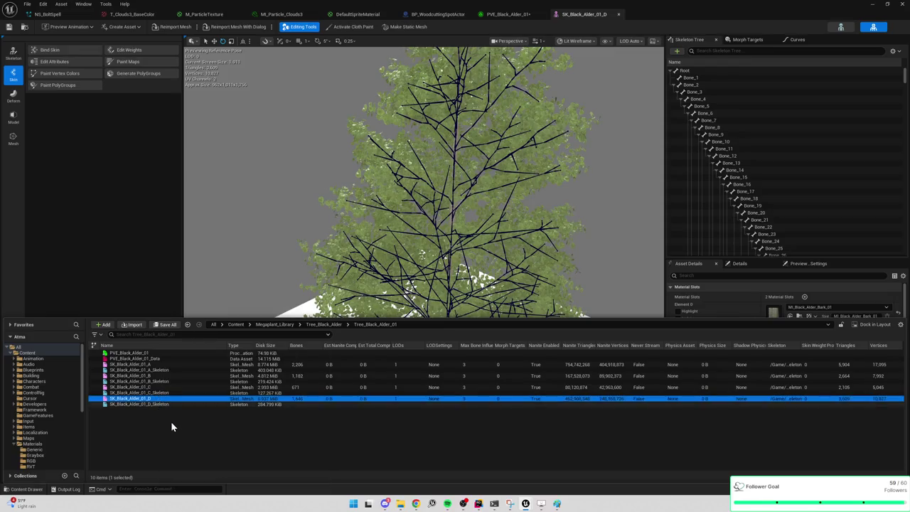
pyautogui.rightClick(139, 398)
pyautogui.moveTo(202, 130)
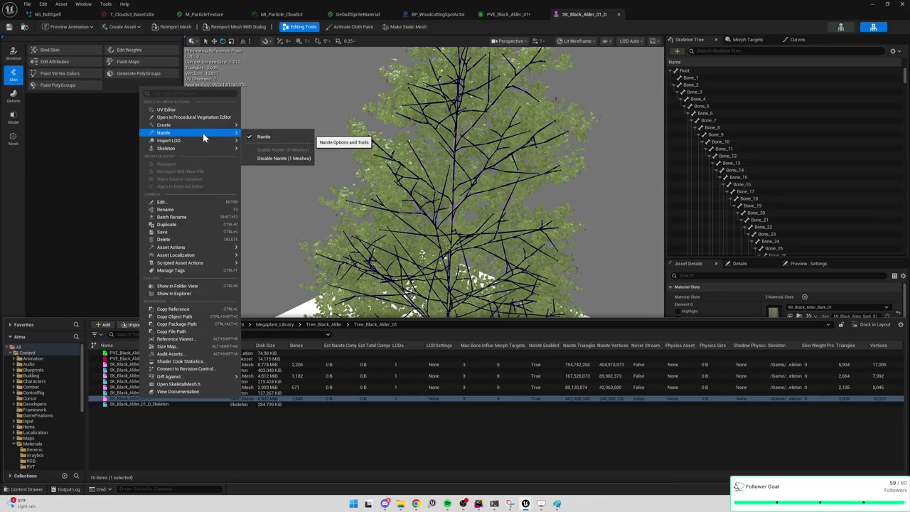
pyautogui.click(281, 158)
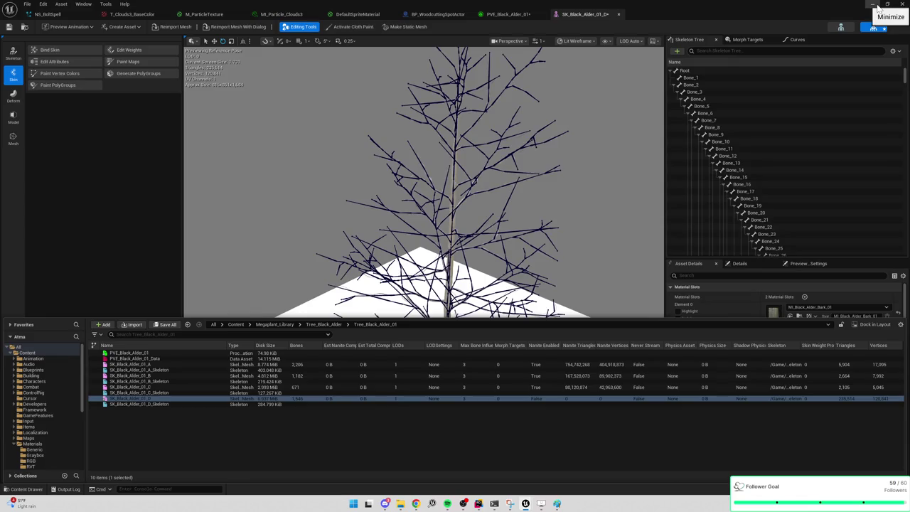
pyautogui.click(873, 4)
pyautogui.click(176, 28)
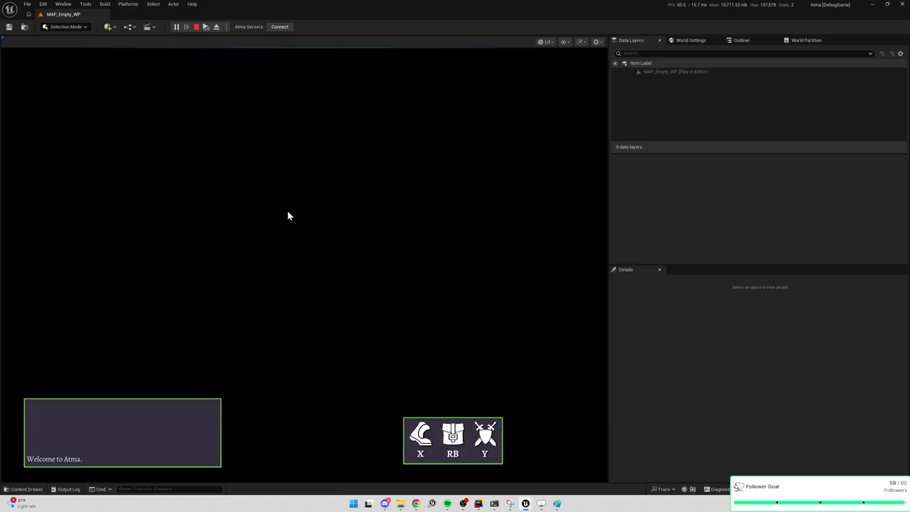
# Step: Restart the play session, check the output log, look at the bare alders, then stop
pyautogui.click(196, 27)
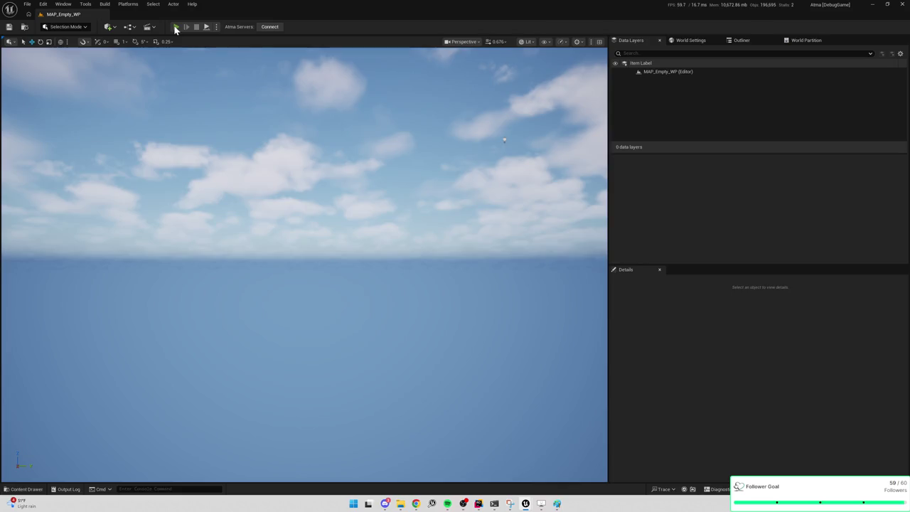
pyautogui.click(175, 27)
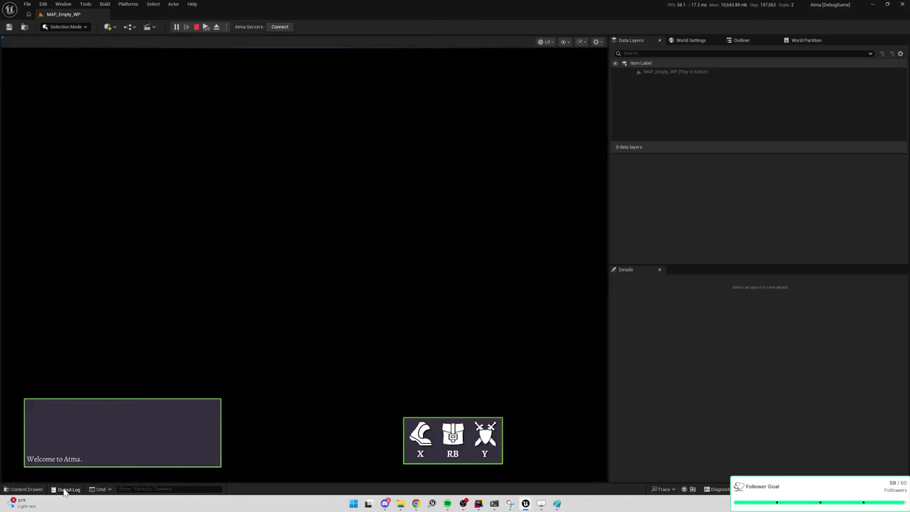
pyautogui.click(64, 490)
pyautogui.click(325, 195)
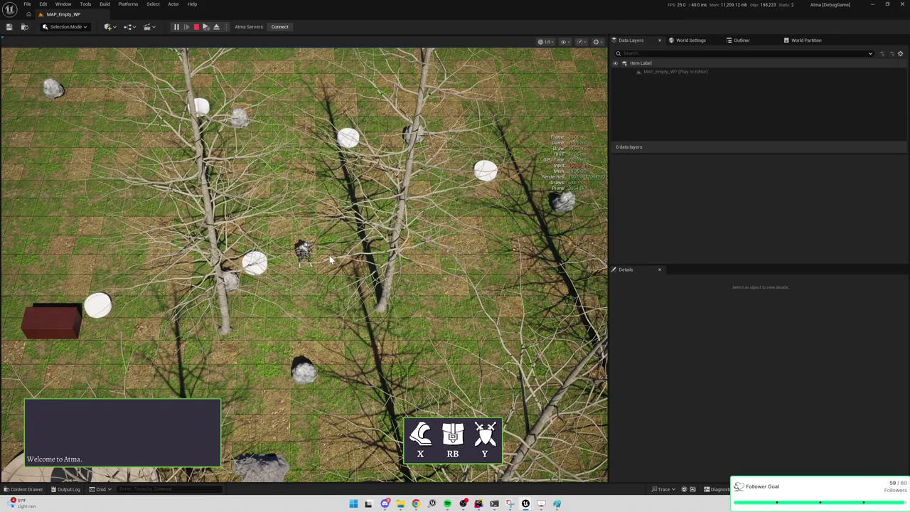
pyautogui.click(329, 255)
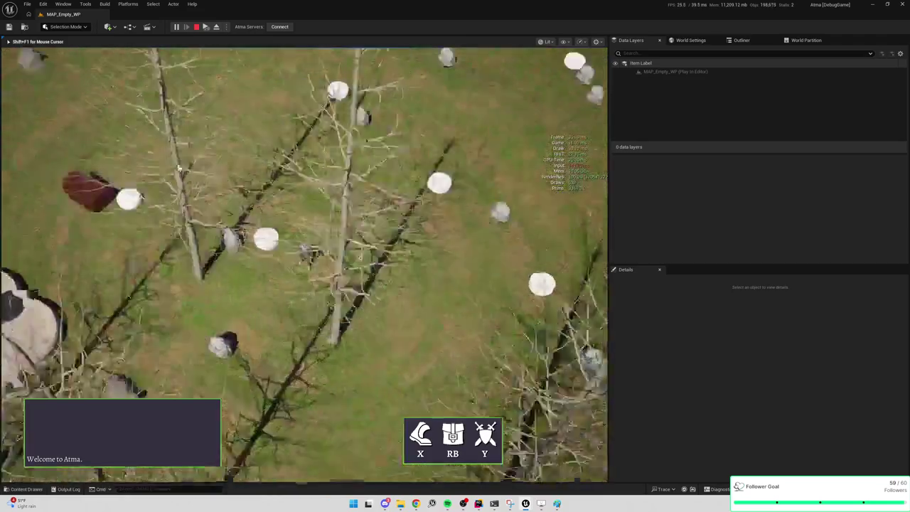
pyautogui.hotkey('shift', 'F1')
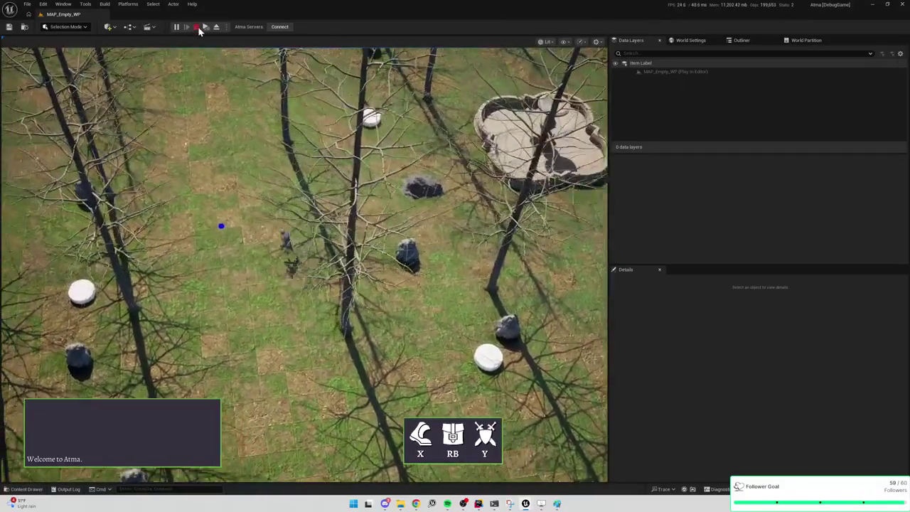
pyautogui.click(196, 27)
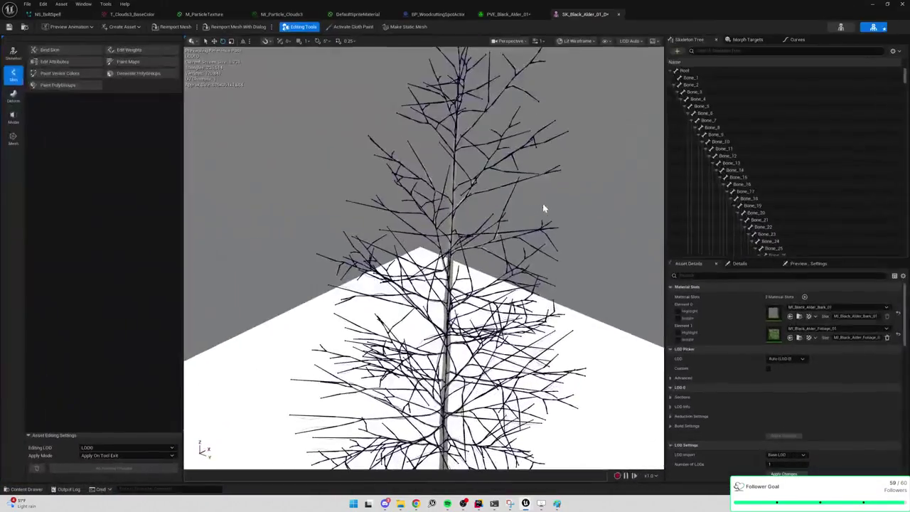
# Step: Re-enable Nanite on SK_Black_Alder_01_D and save the mesh
pyautogui.click(23, 27)
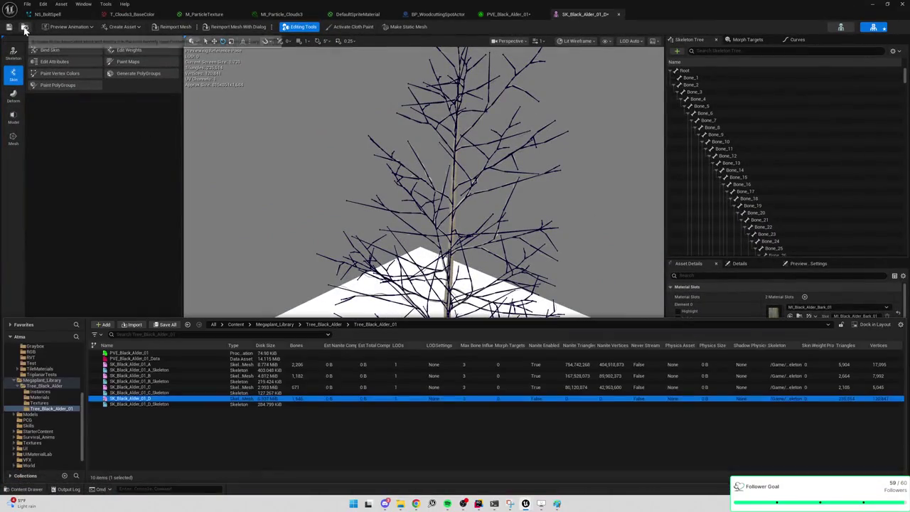
pyautogui.rightClick(155, 398)
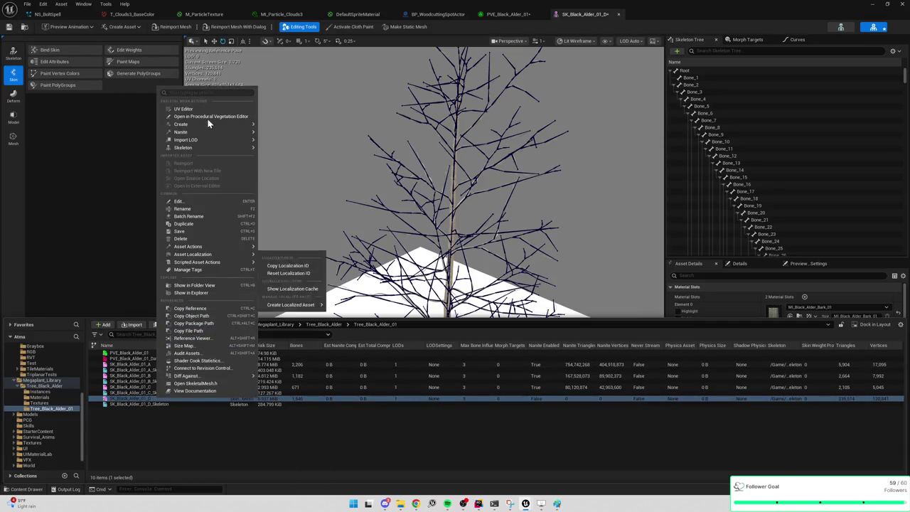
pyautogui.moveTo(204, 134)
pyautogui.click(302, 150)
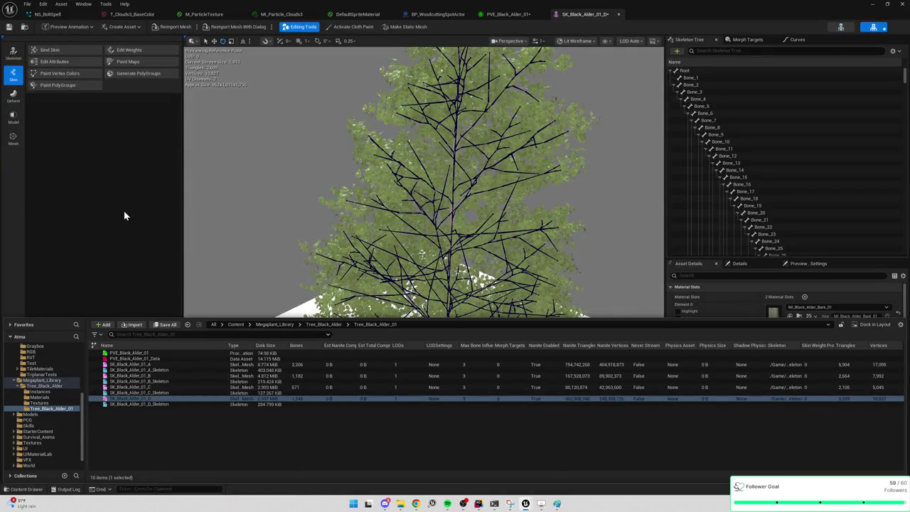
pyautogui.click(124, 212)
pyautogui.hotkey('ctrl', 's')
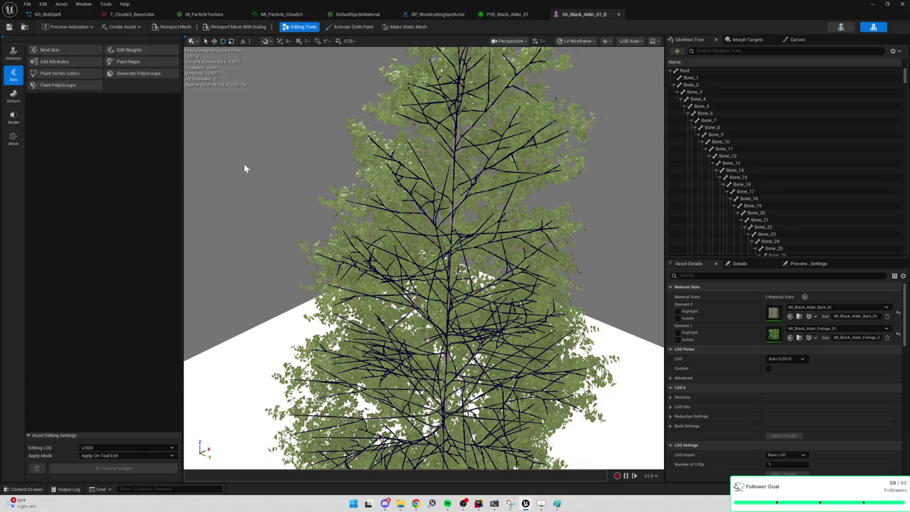
# Step: Play-test the level, walking the character across the grass to check the alder foliage
pyautogui.click(873, 4)
pyautogui.click(178, 27)
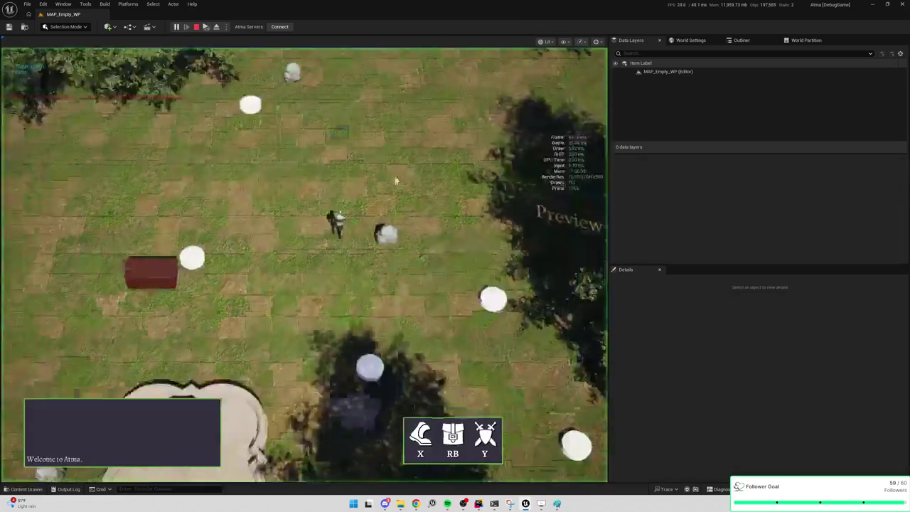
pyautogui.click(429, 175)
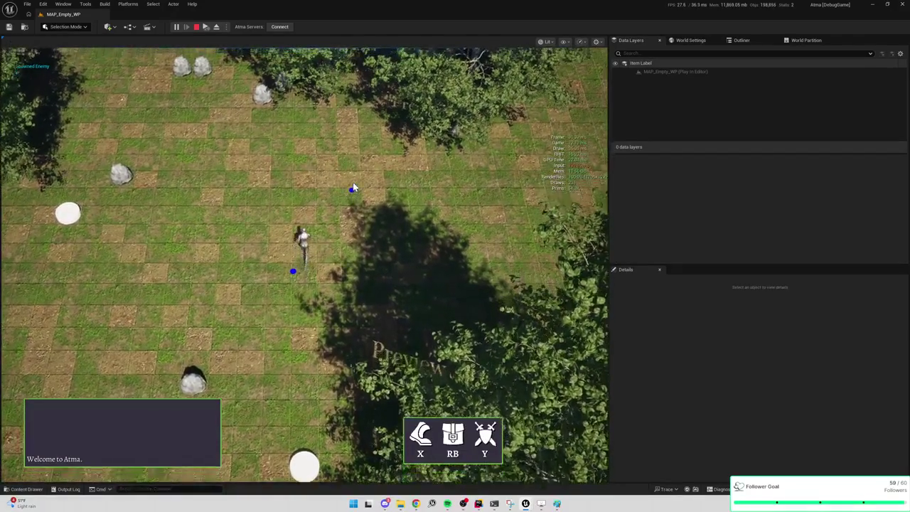
pyautogui.click(353, 182)
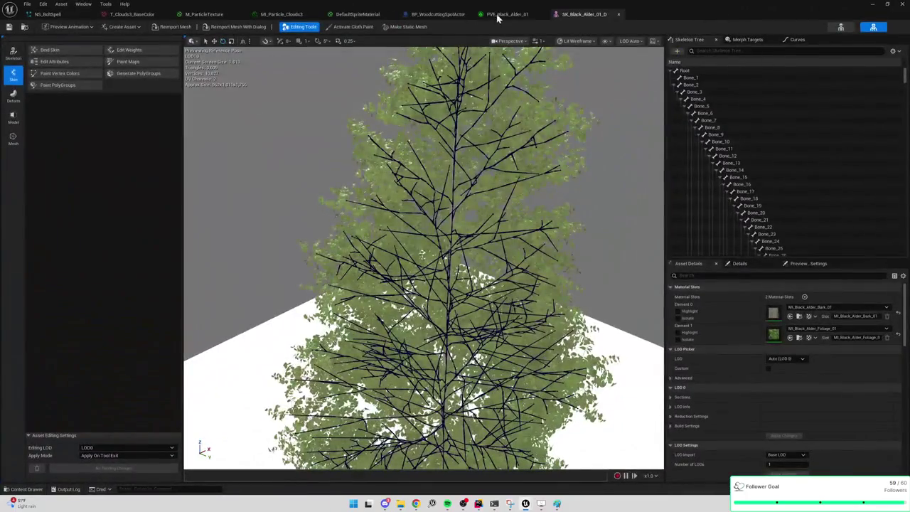
pyautogui.click(441, 15)
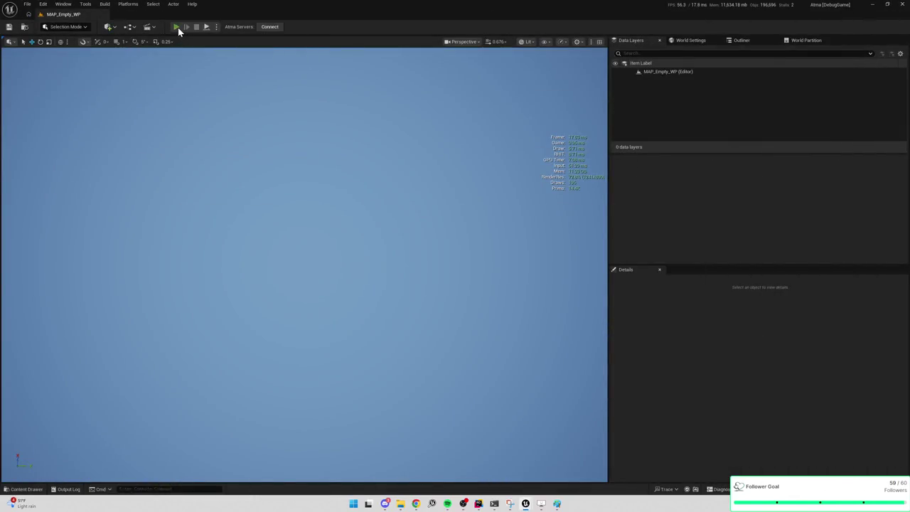
# Step: Play MAP_Empty_WP, walk the character up the map with W and Q camera turns, then stop
pyautogui.click(177, 27)
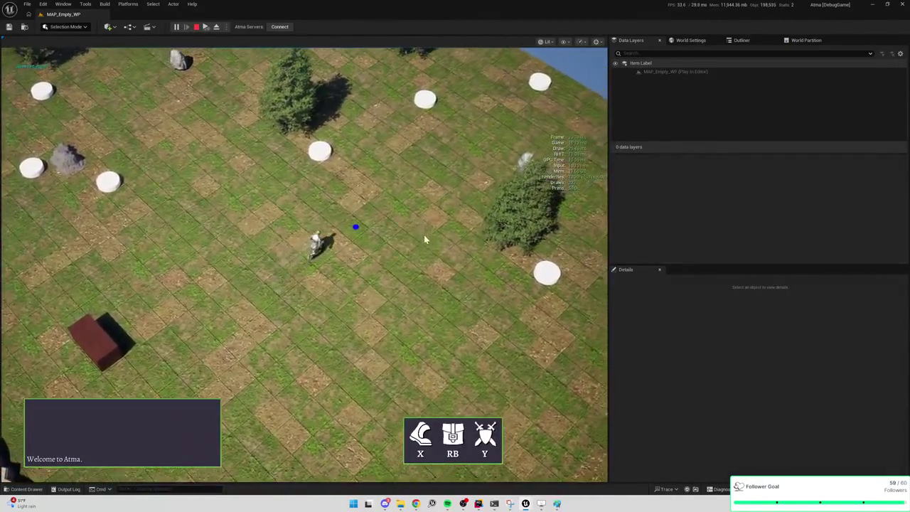
pyautogui.press('w')
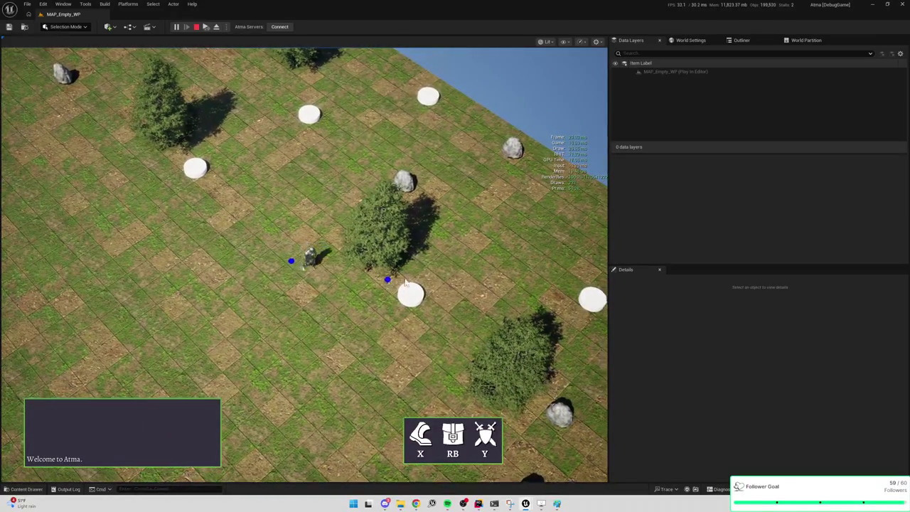
pyautogui.press('q')
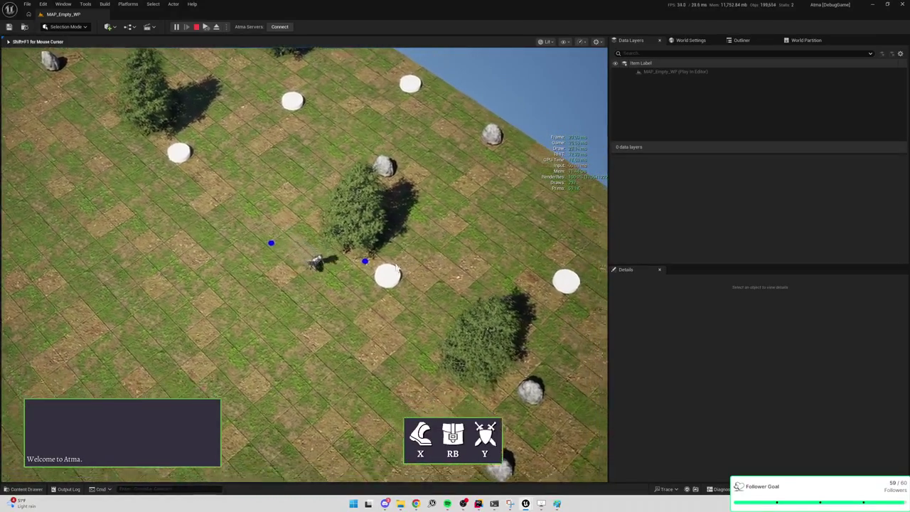
pyautogui.press('w')
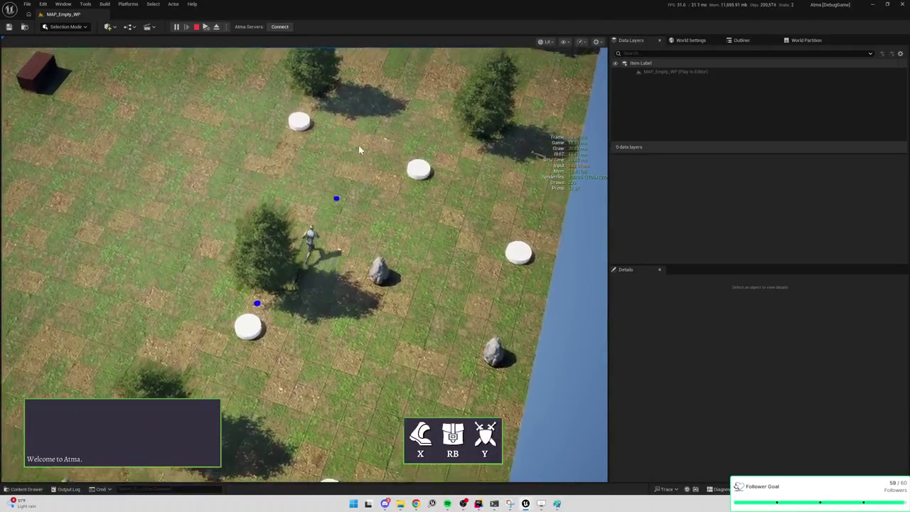
pyautogui.press('q')
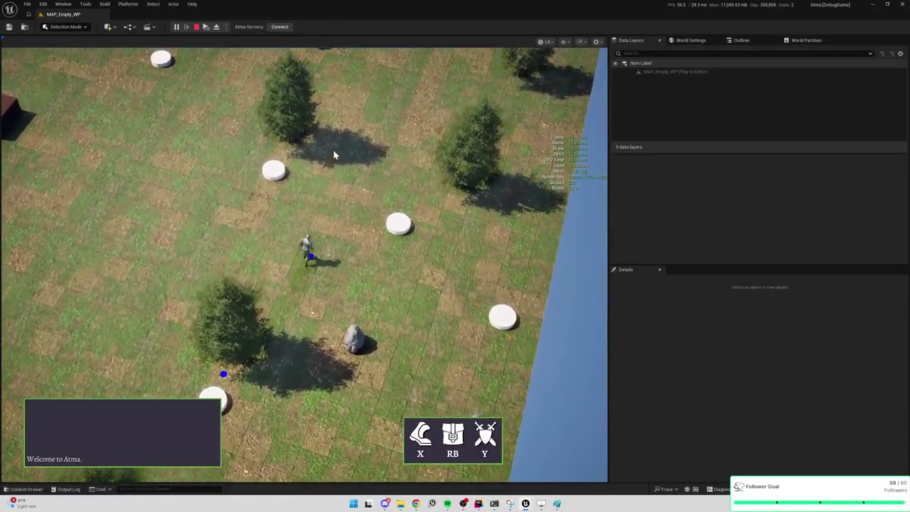
pyautogui.press('w')
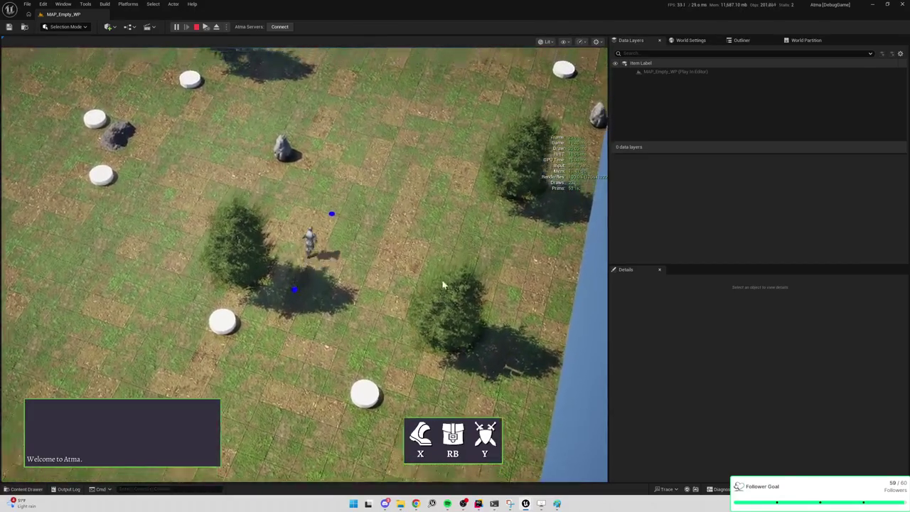
pyautogui.press('w')
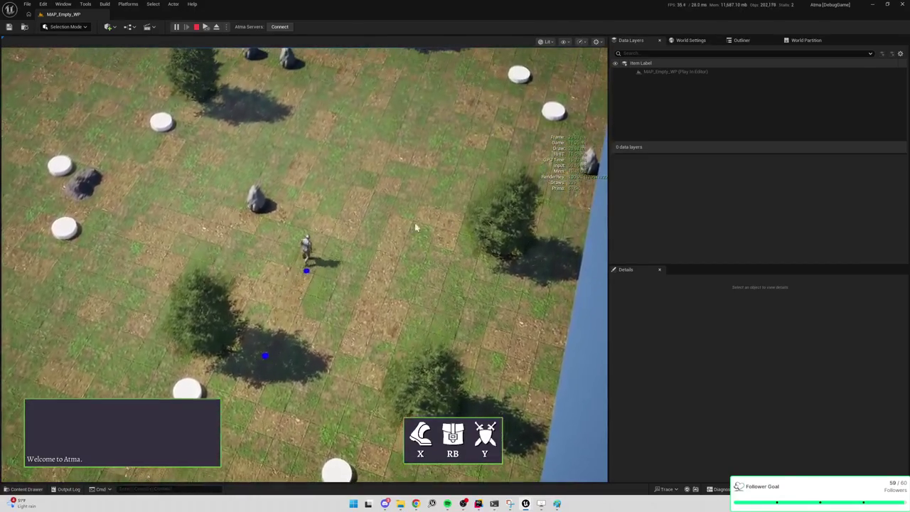
pyautogui.press('w')
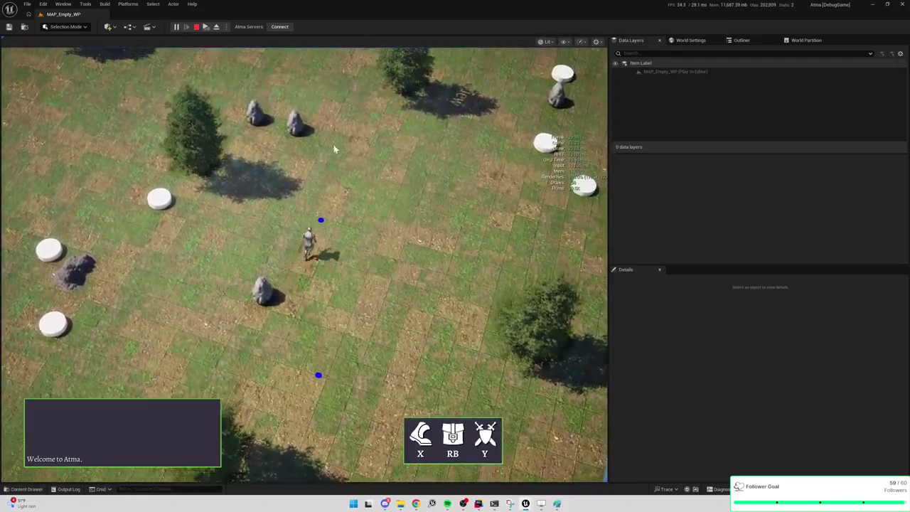
pyautogui.press('w')
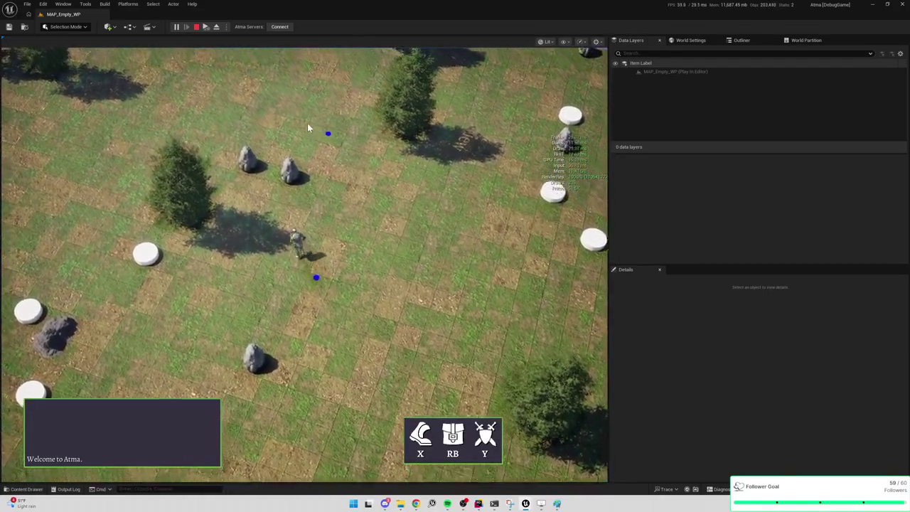
pyautogui.press('w')
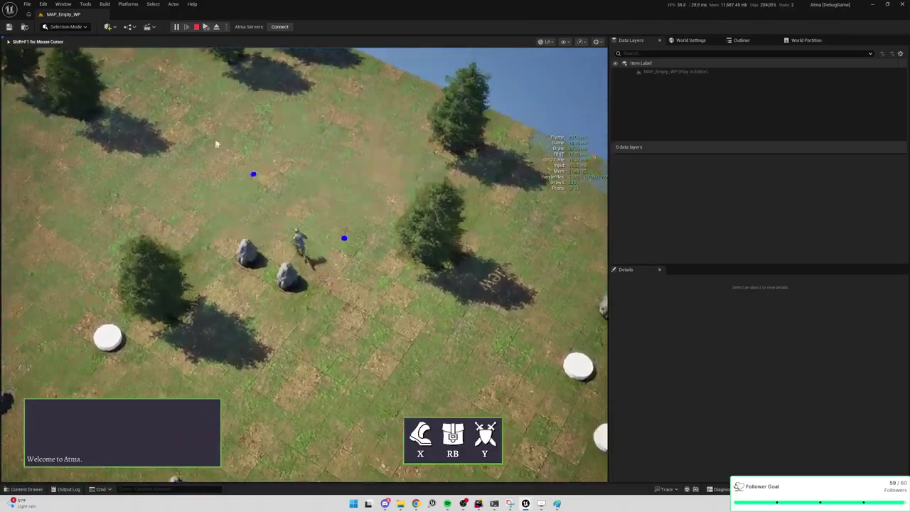
pyautogui.press('w')
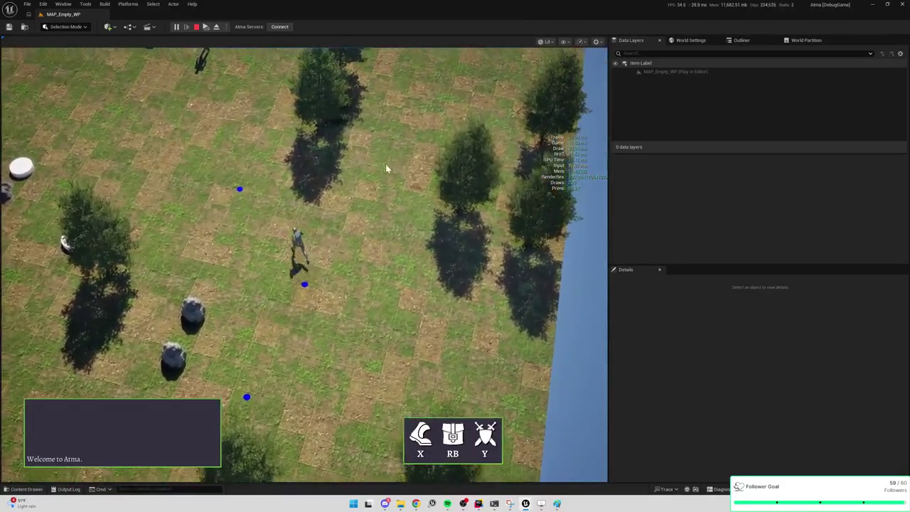
pyautogui.press('w')
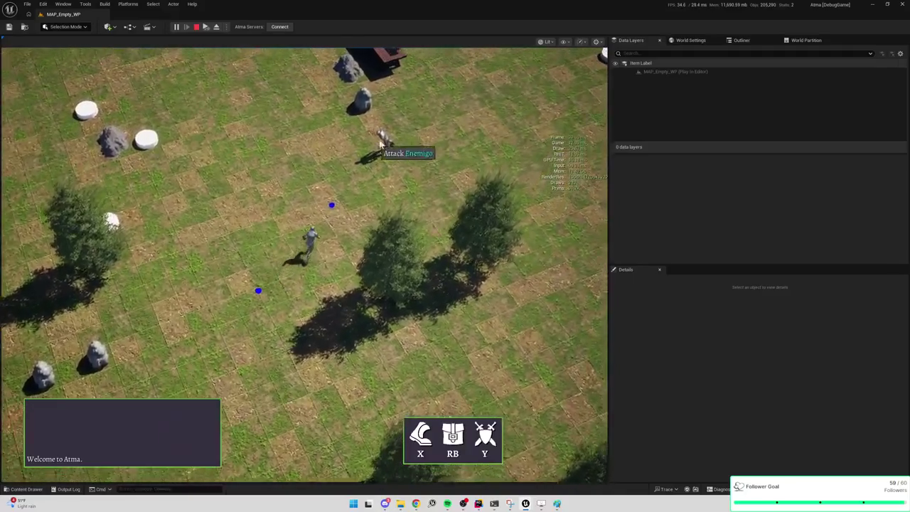
pyautogui.press('w')
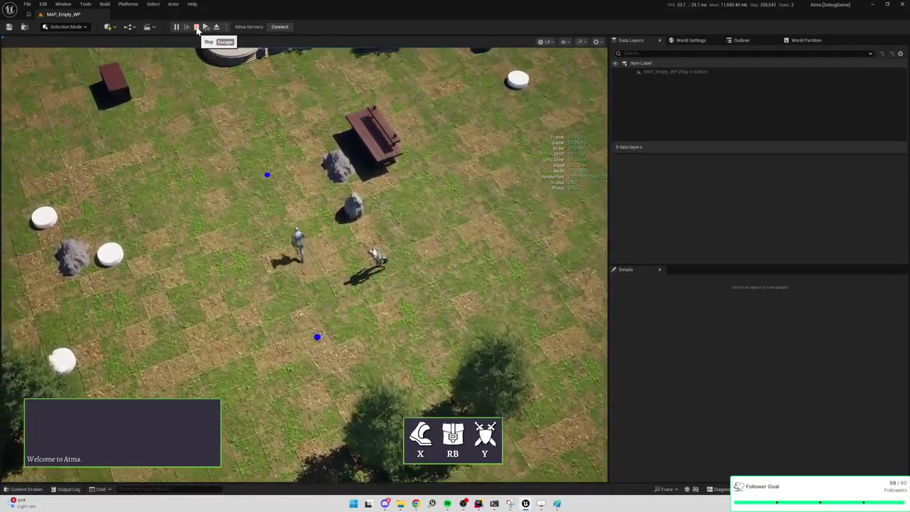
pyautogui.press('w')
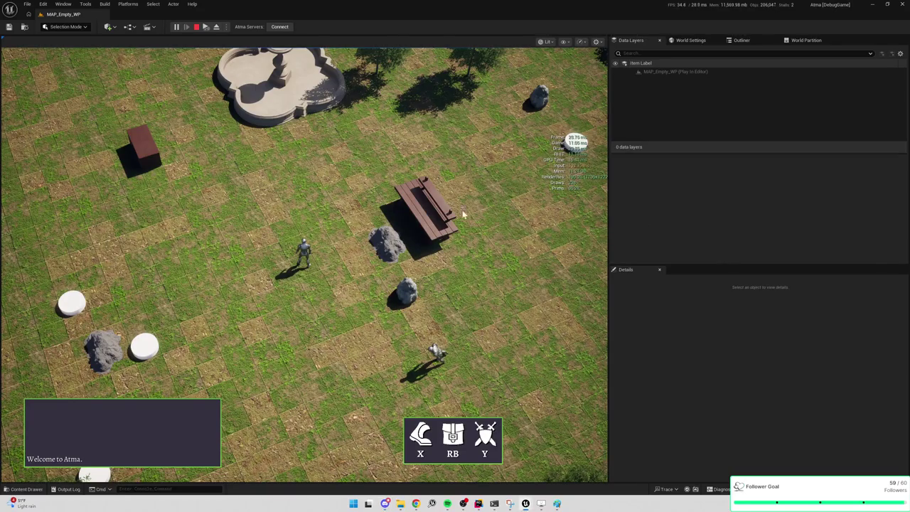
pyautogui.click(418, 134)
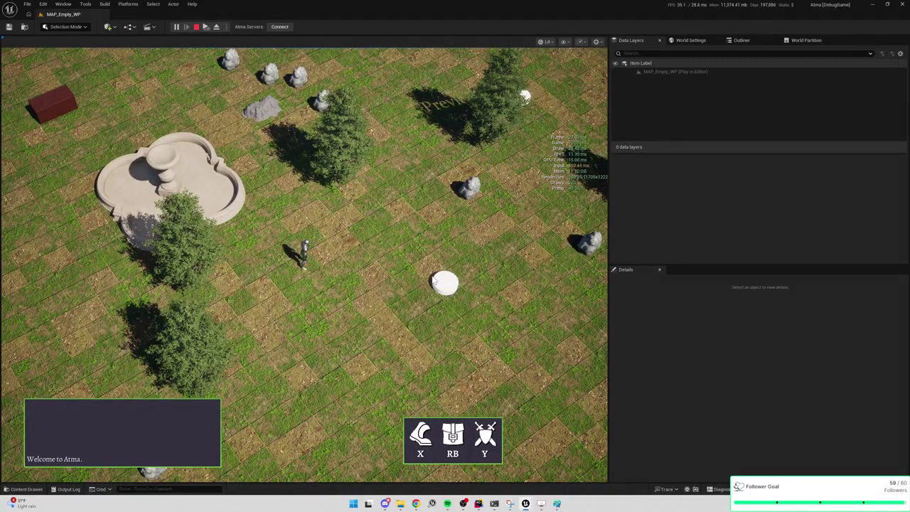
pyautogui.click(382, 256)
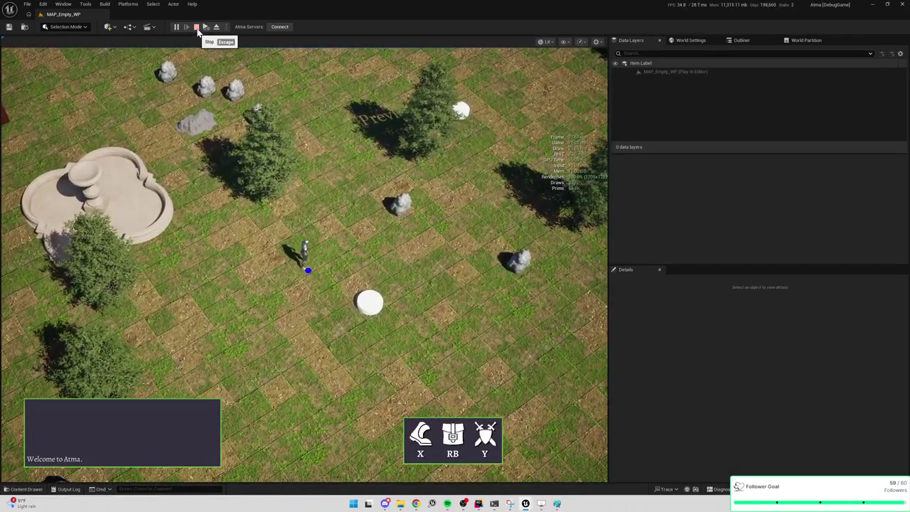
pyautogui.click(197, 27)
# Step: Search the Content root for 'MAP_' and open MAP_Modeling, pulling the camera back over the platform
pyautogui.hotkey('ctrl', 'space')
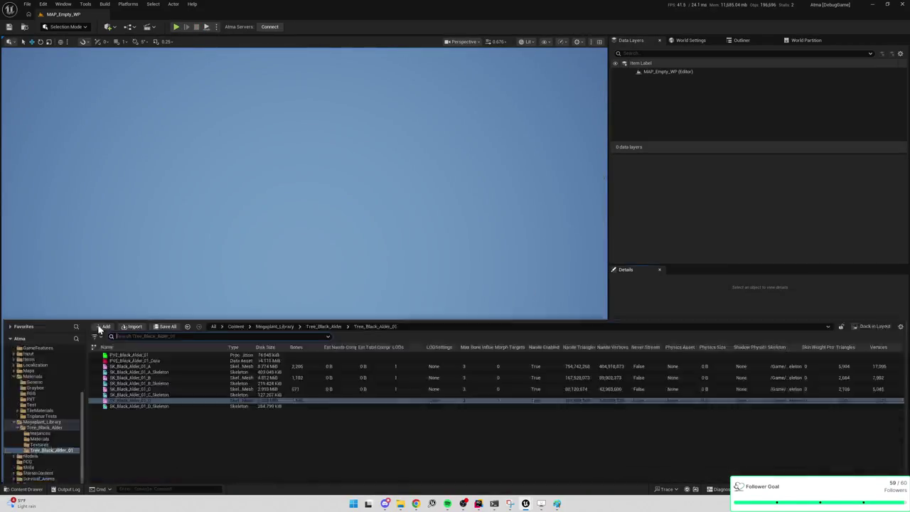
pyautogui.click(238, 269)
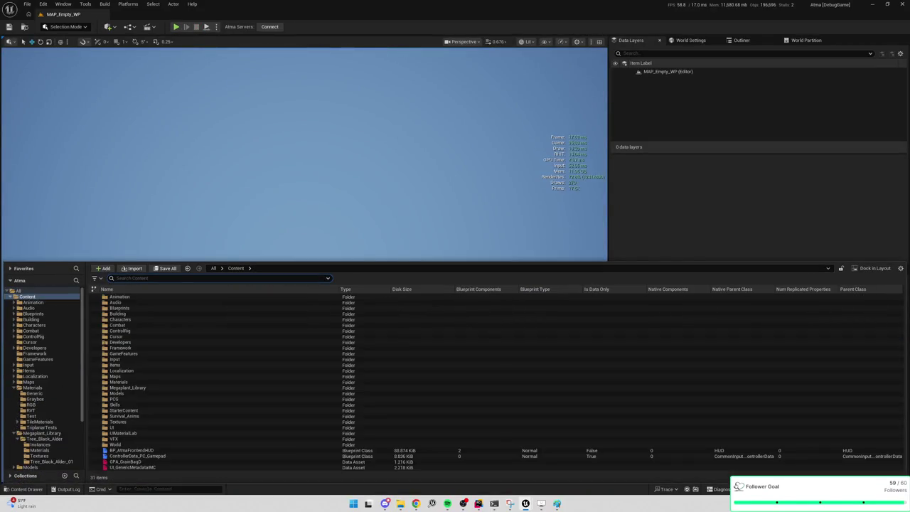
pyautogui.write('MAP_E')
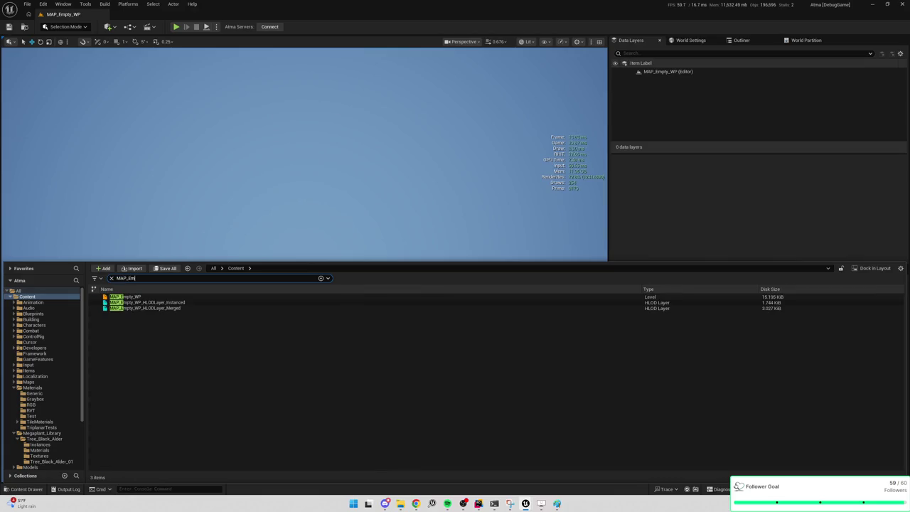
pyautogui.press('BackSpace')
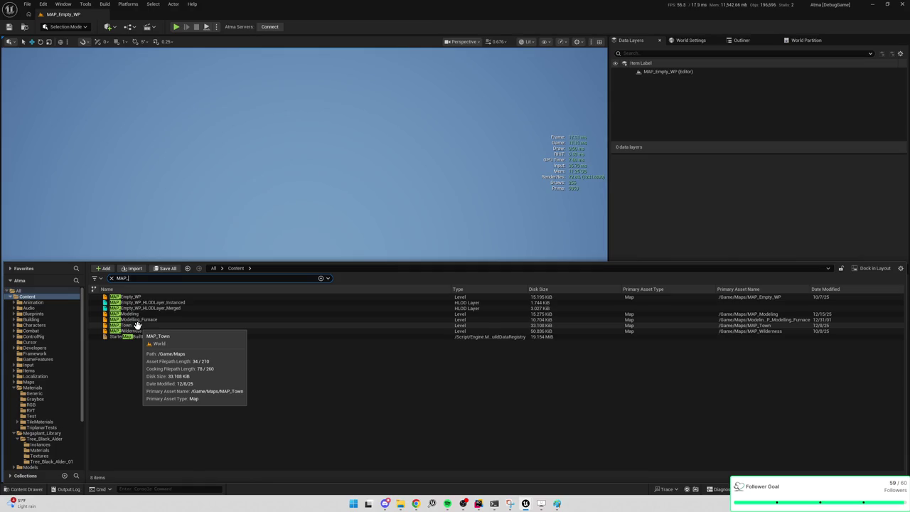
pyautogui.doubleClick(146, 314)
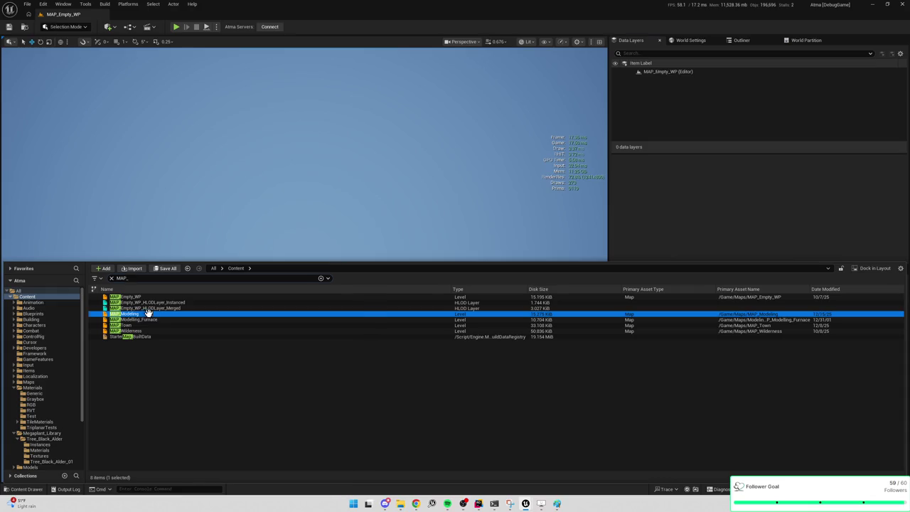
pyautogui.moveTo(374, 149); pyautogui.dragTo(341, 163)
# Step: Set the lower NS_BoltSpell actor's rotation to 0, 0, 0
pyautogui.scroll(3, 288, 284)
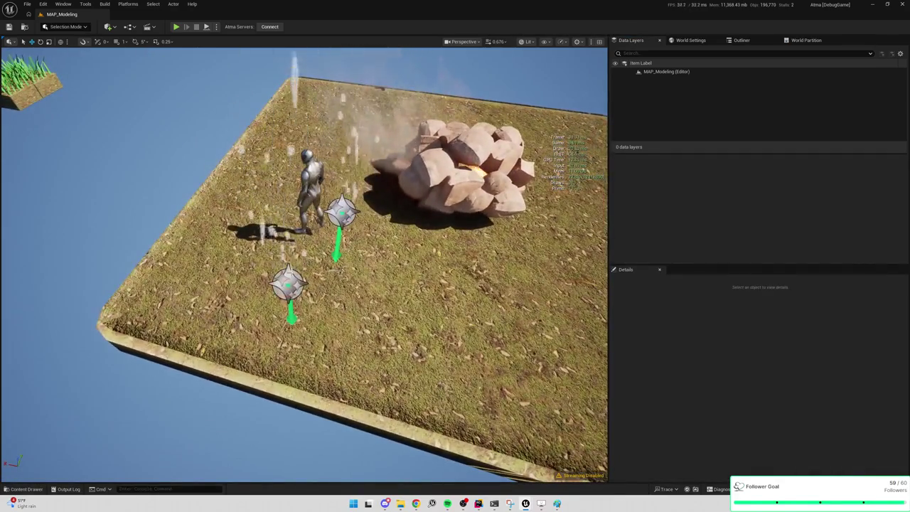
pyautogui.click(288, 284)
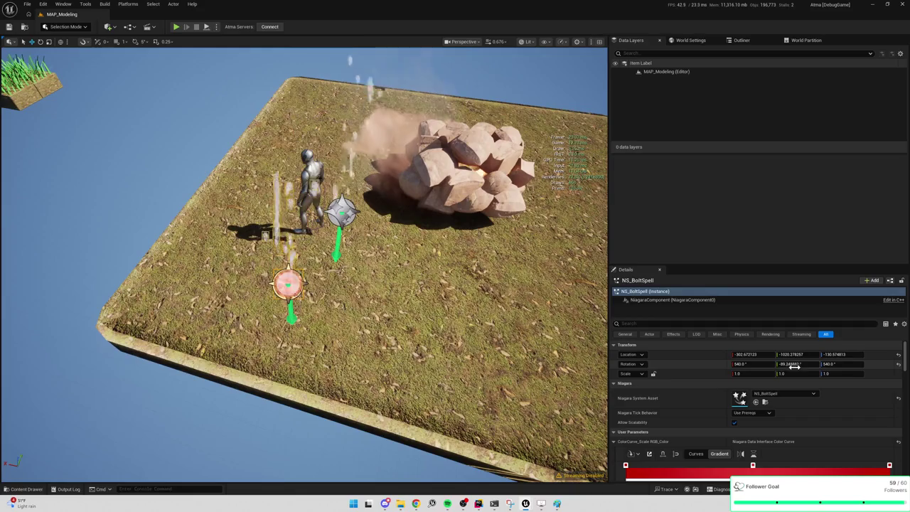
pyautogui.click(755, 364)
pyautogui.write('0')
pyautogui.press('Tab')
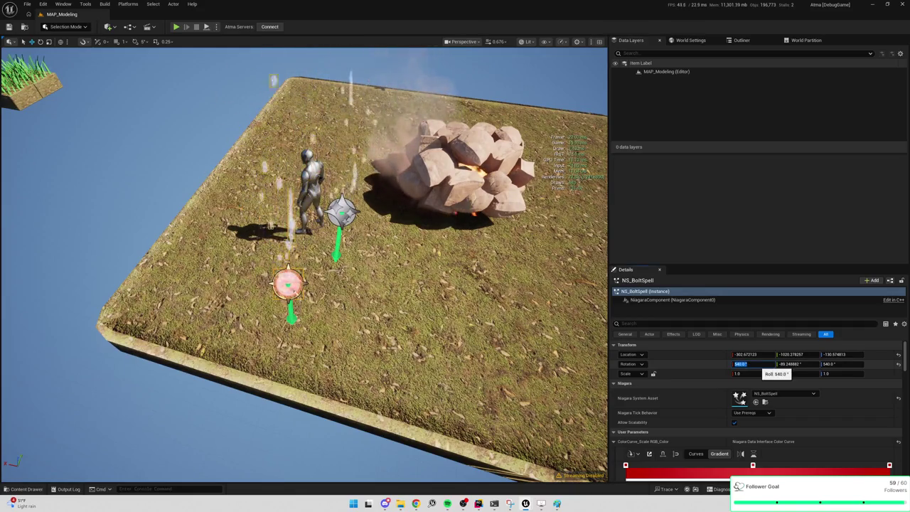
pyautogui.write('0')
pyautogui.press('Return')
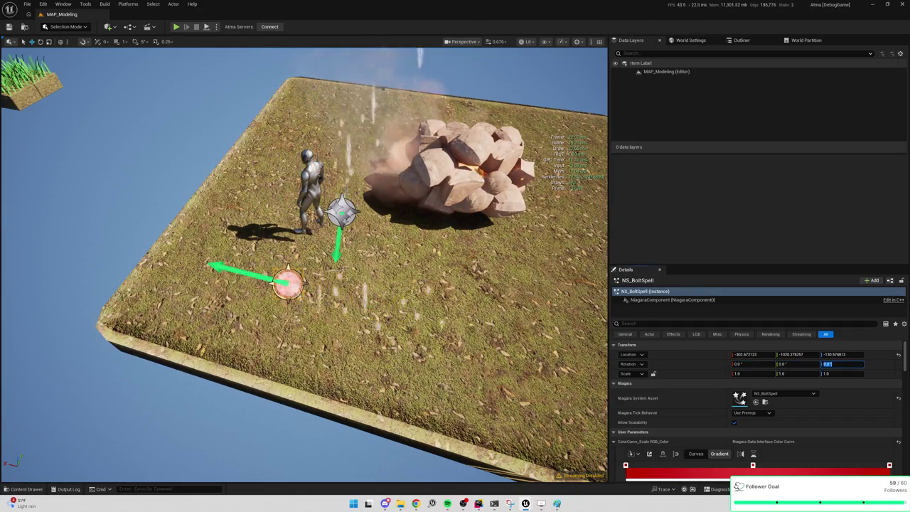
# Step: Check NS_BoltSpell2's Roll and compare both bolts in the viewport
pyautogui.click(341, 212)
pyautogui.click(752, 364)
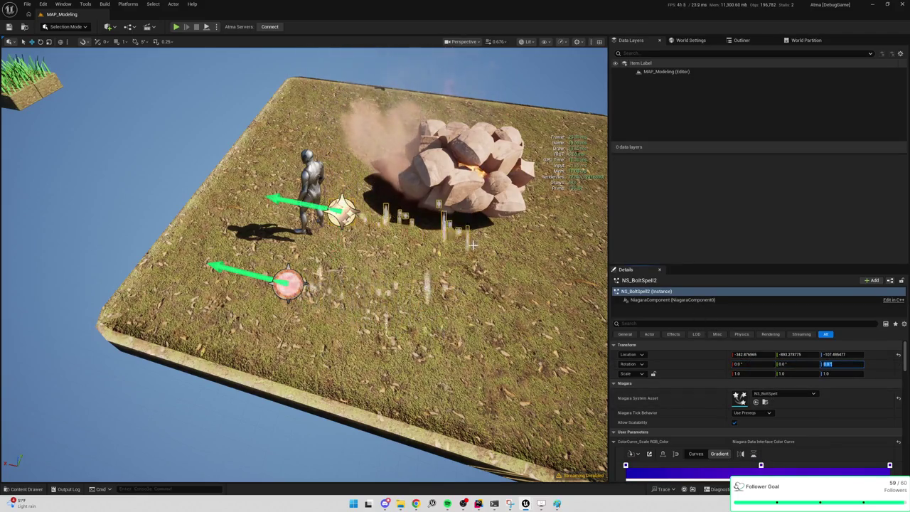
pyautogui.moveTo(409, 242); pyautogui.dragTo(426, 245)
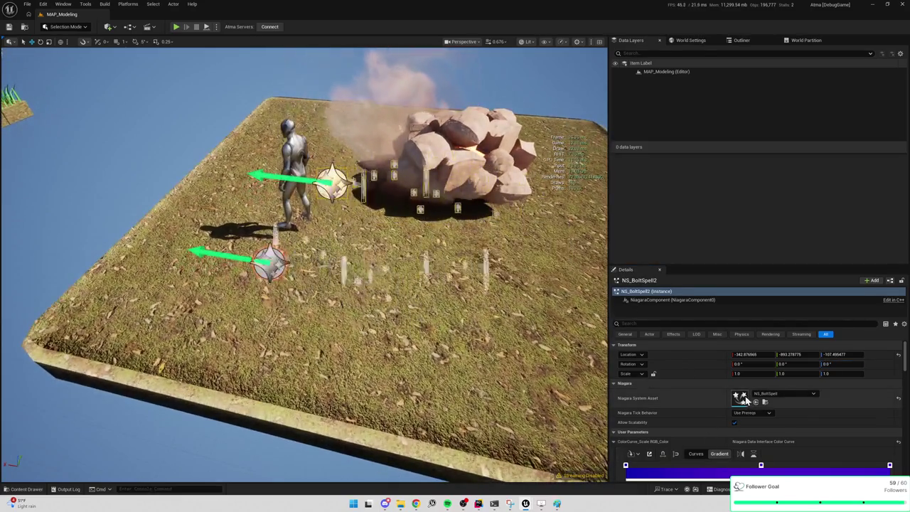
pyautogui.doubleClick(740, 396)
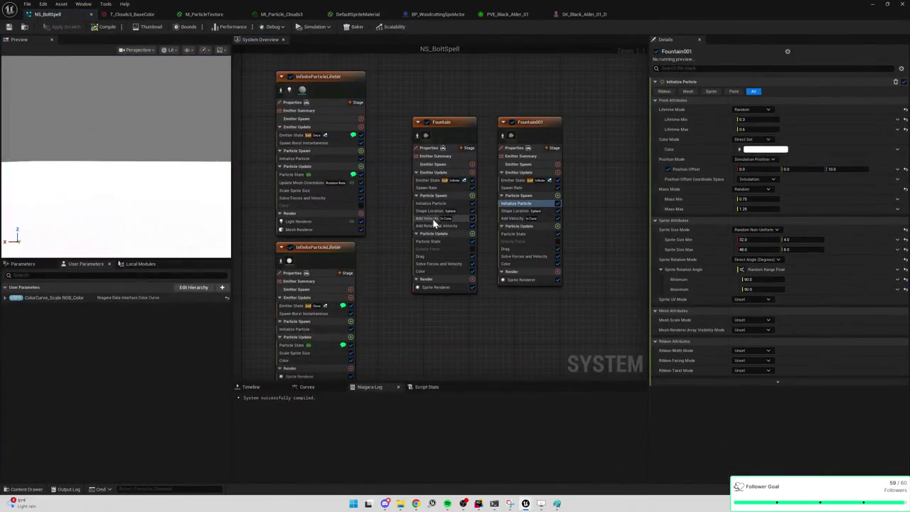
# Step: Set the Fountain emitter's Sprite Size Min to 4×8 and Max to 8×12
pyautogui.click(433, 212)
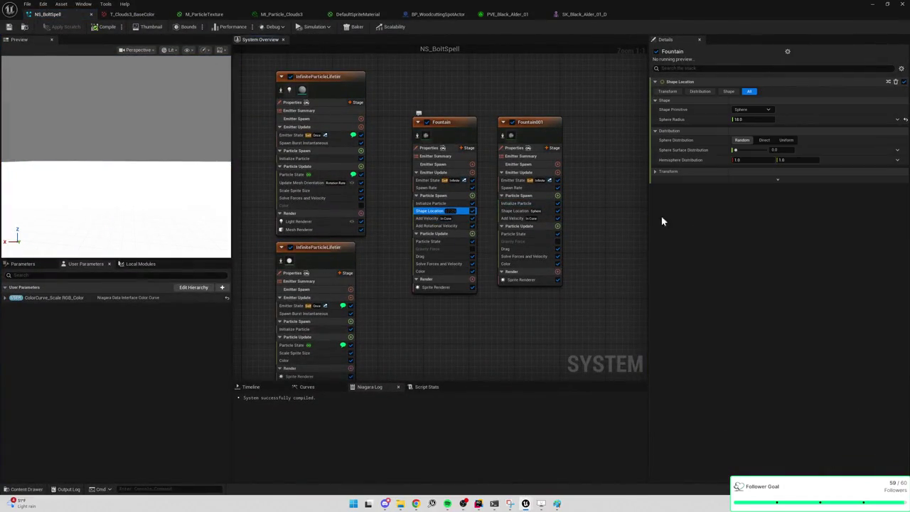
pyautogui.click(429, 217)
pyautogui.click(437, 203)
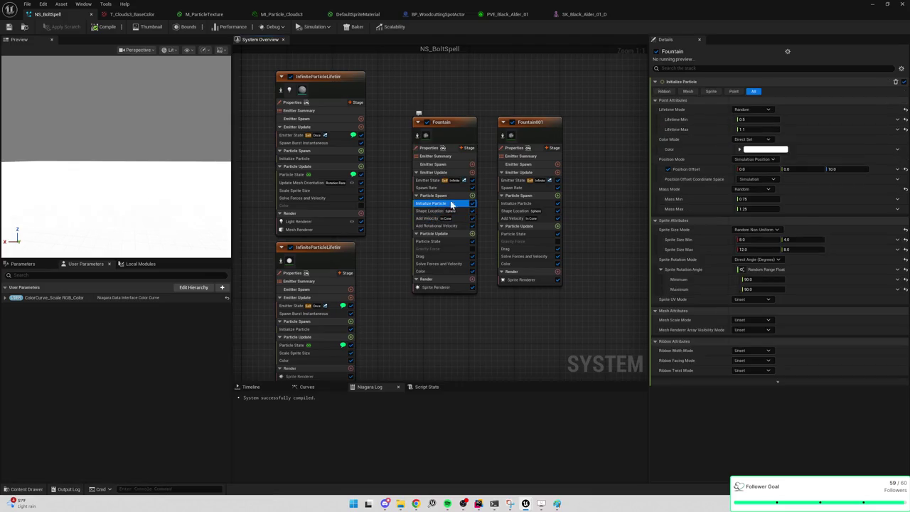
pyautogui.click(751, 240)
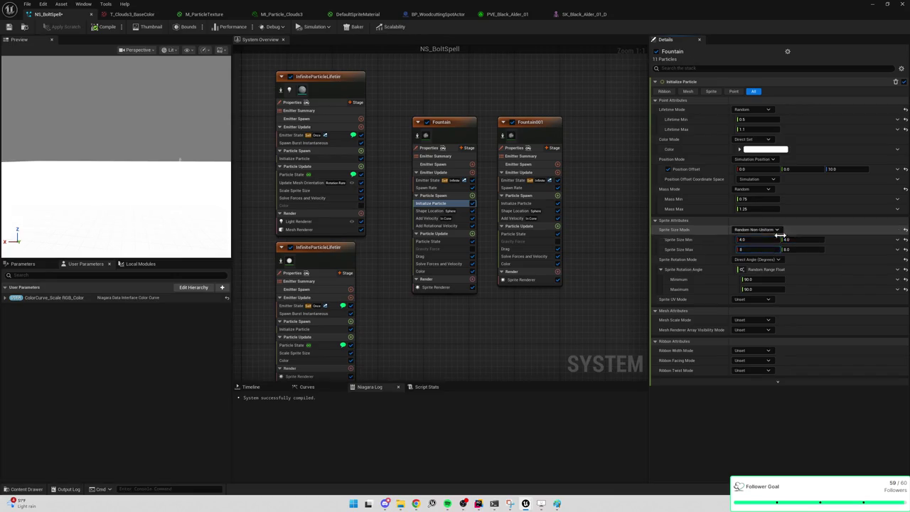
pyautogui.click(802, 240)
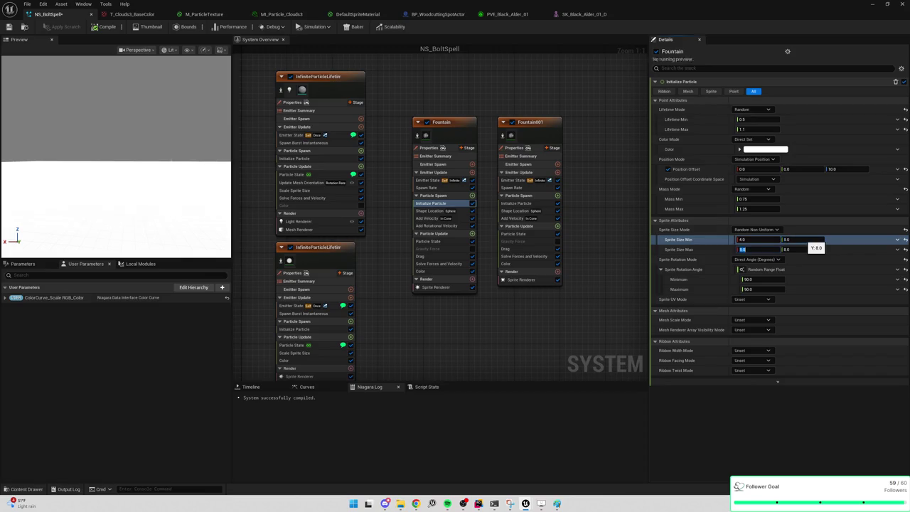
pyautogui.press('Return')
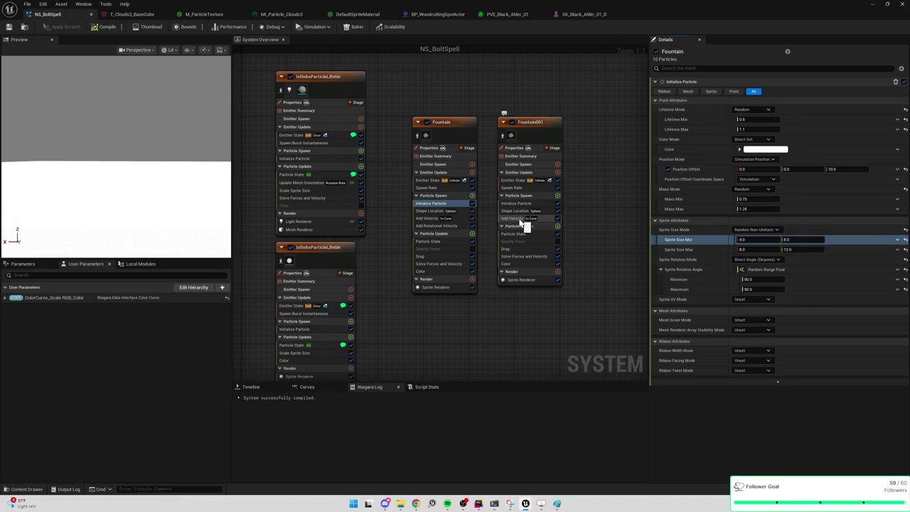
# Step: Remove Add Rotational Velocity from Fountain and compare both emitters' Shape Location settings
pyautogui.click(438, 226)
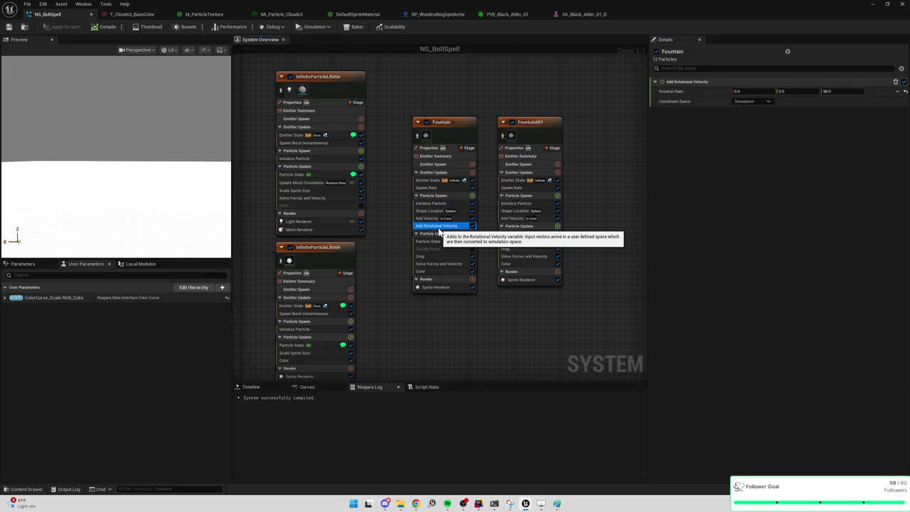
pyautogui.press('Delete')
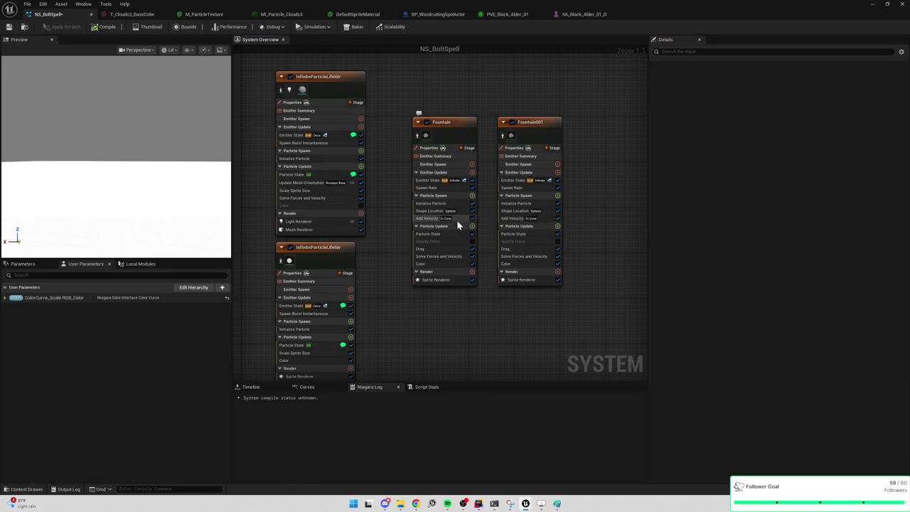
pyautogui.click(523, 212)
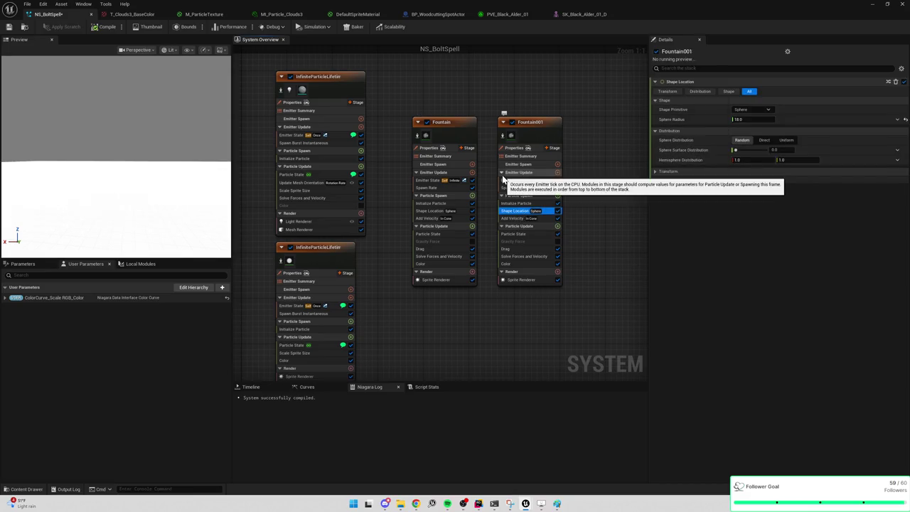
pyautogui.click(430, 213)
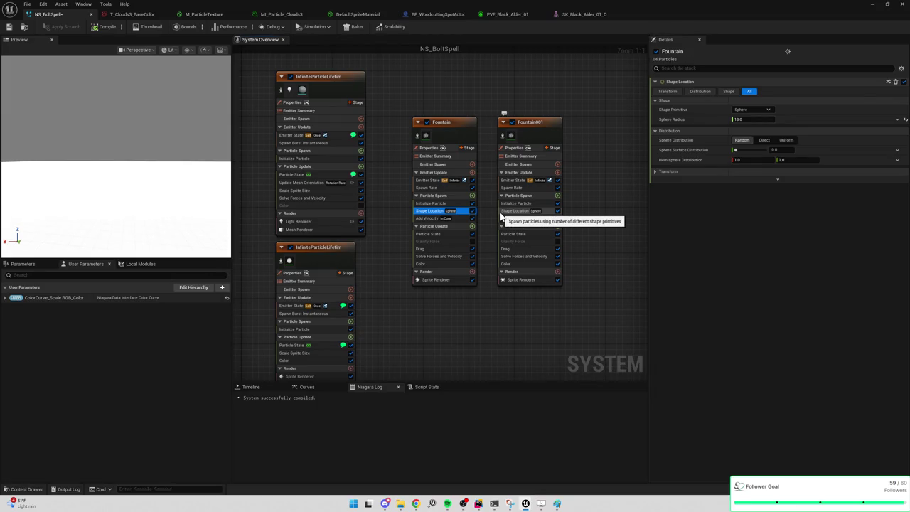
pyautogui.click(472, 195)
pyautogui.write('angul')
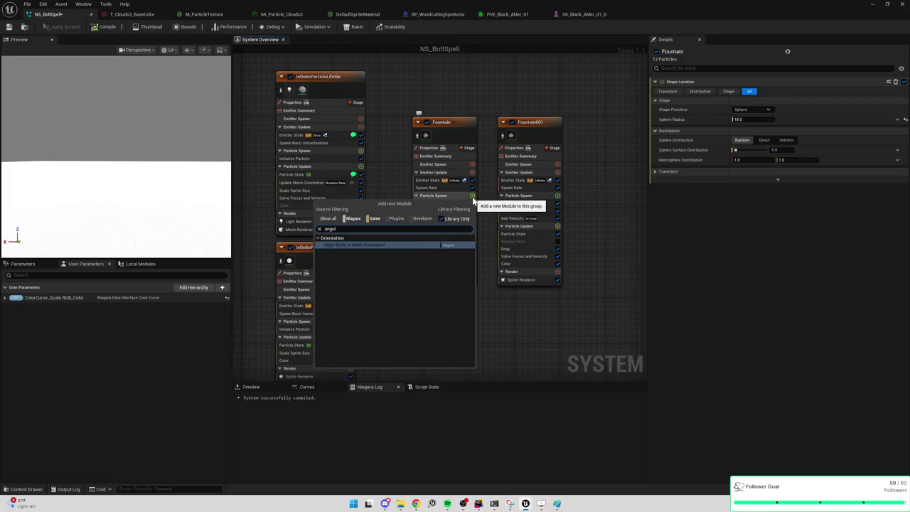
pyautogui.click(522, 326)
pyautogui.click(472, 226)
pyautogui.write('a')
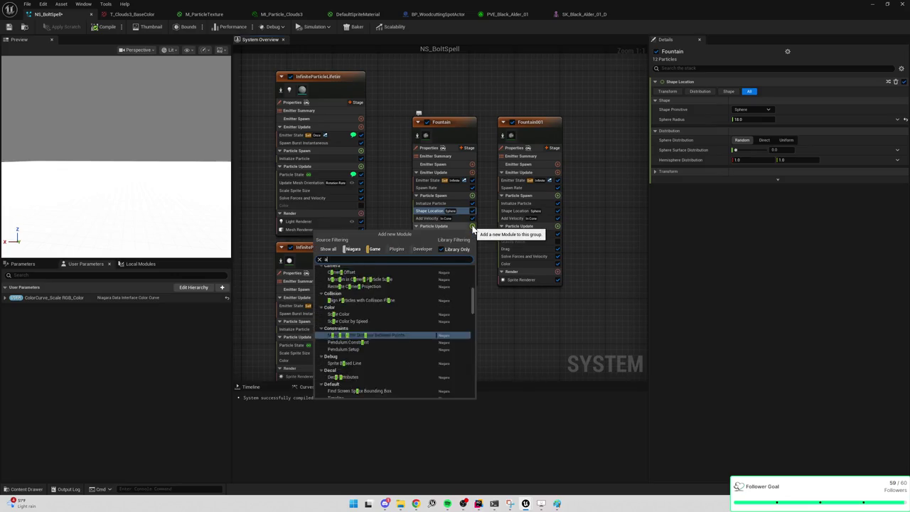
pyautogui.write('ngul')
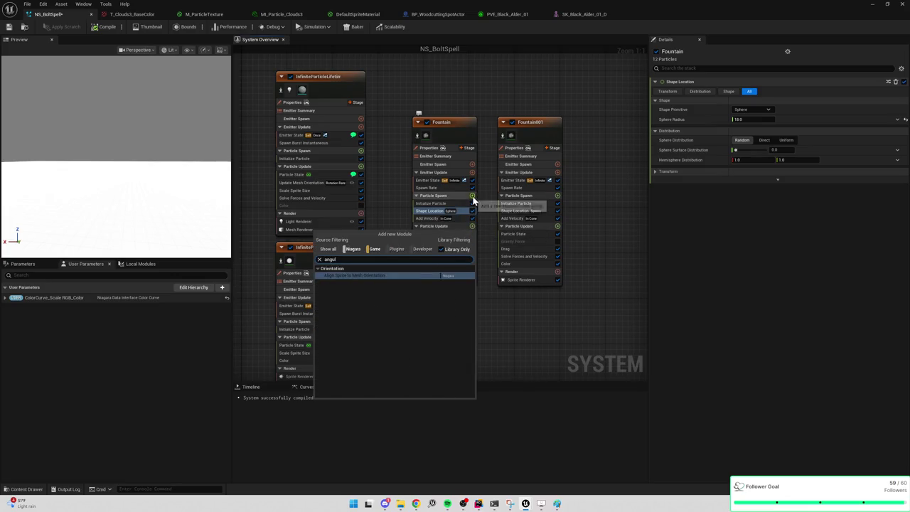
pyautogui.click(472, 195)
pyautogui.write('accel')
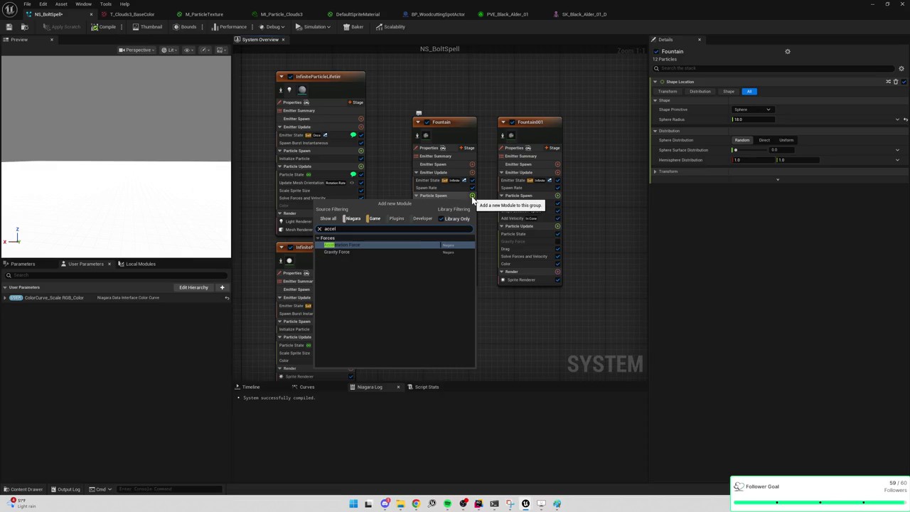
pyautogui.press('Return')
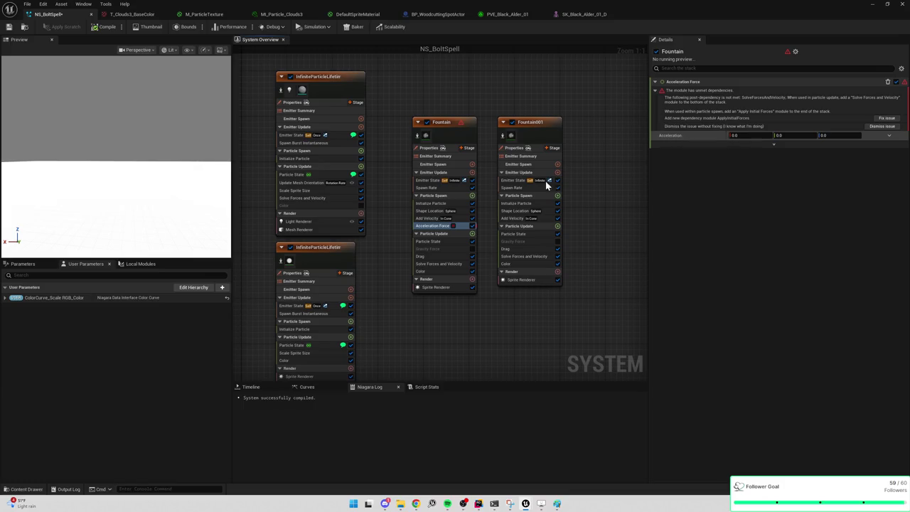
pyautogui.press('Delete')
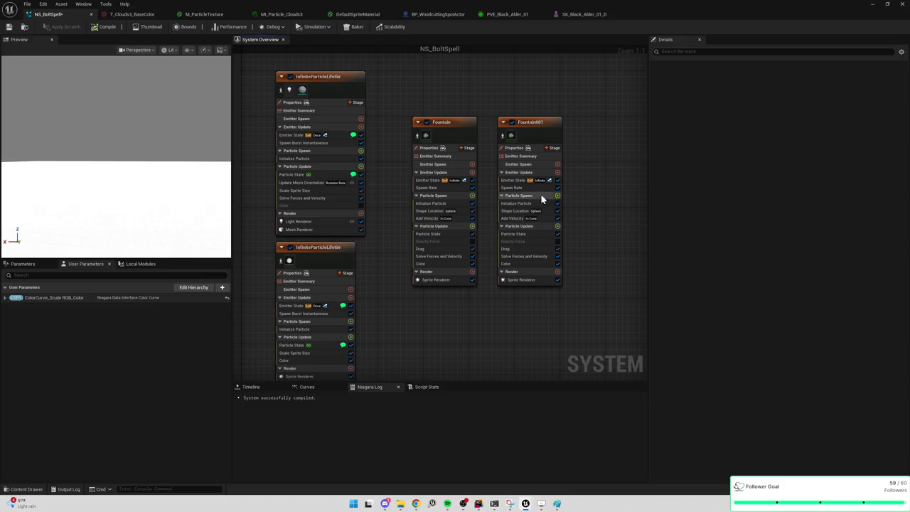
pyautogui.click(473, 196)
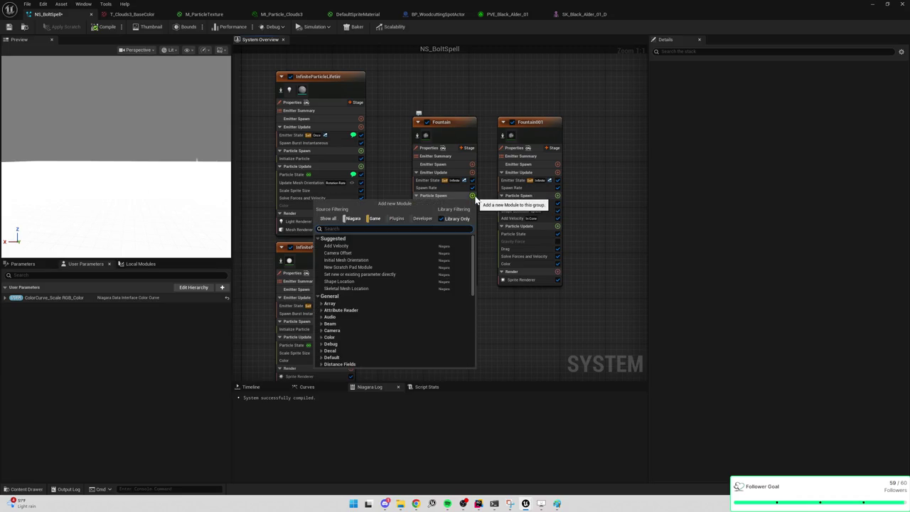
pyautogui.write('rotational')
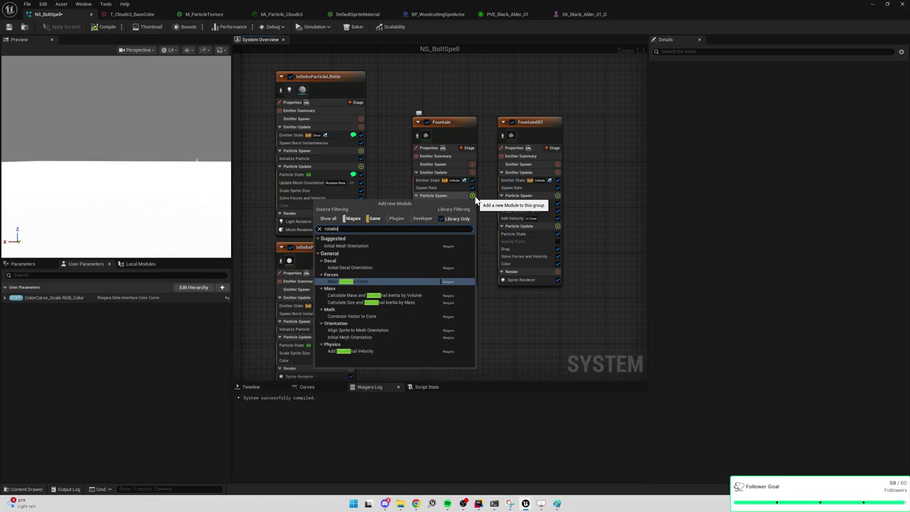
pyautogui.hotkey('ctrl', 'a')
pyautogui.press('BackSpace')
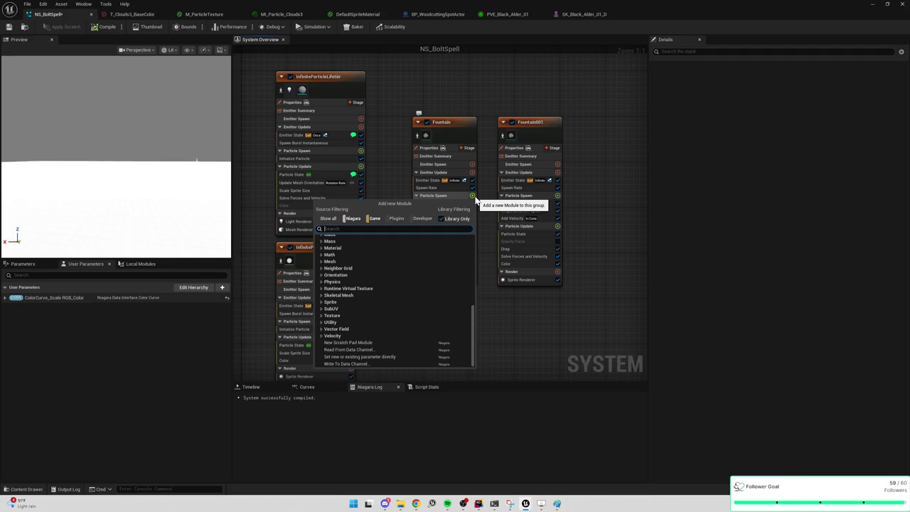
pyautogui.click(619, 179)
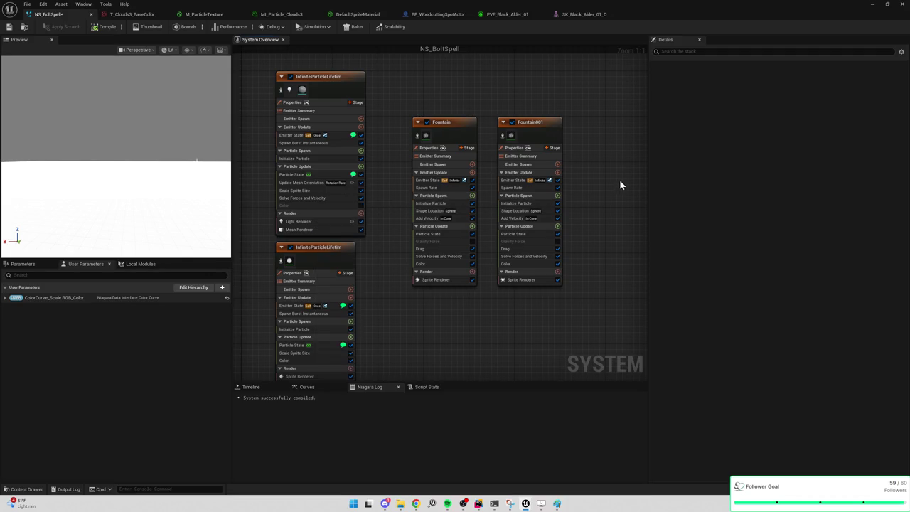
pyautogui.click(473, 196)
pyautogui.write('wind')
pyautogui.click(509, 365)
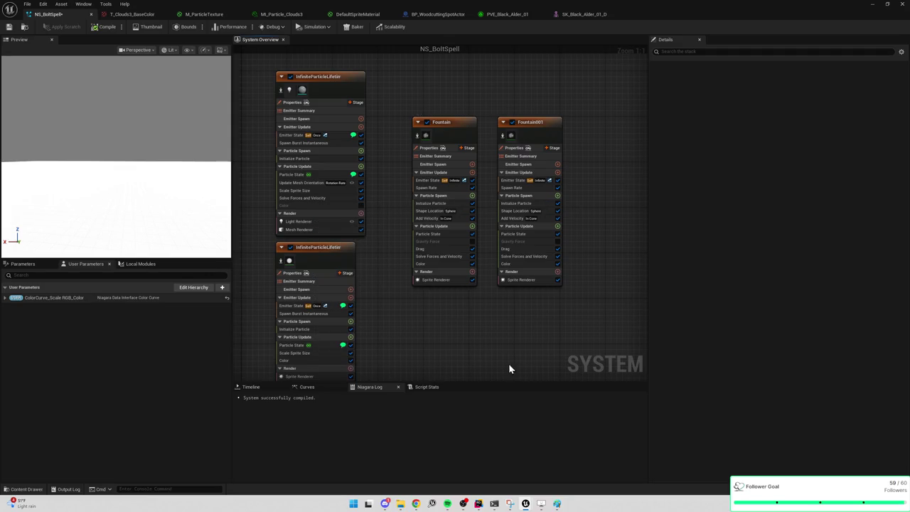
pyautogui.click(473, 273)
pyautogui.write('win')
pyautogui.click(484, 280)
# Step: Add a Wind Force module to Fountain's Particle Update, then delete it again
pyautogui.click(472, 226)
pyautogui.write('wind')
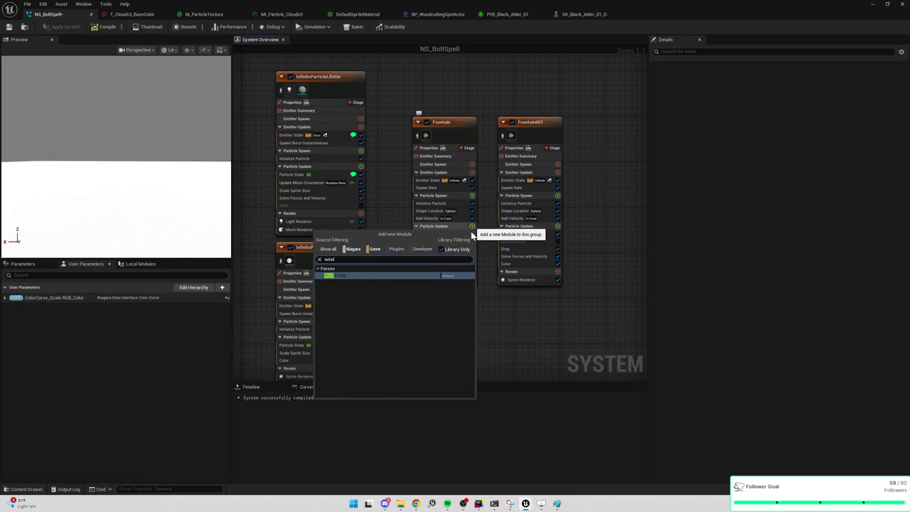
pyautogui.click(349, 275)
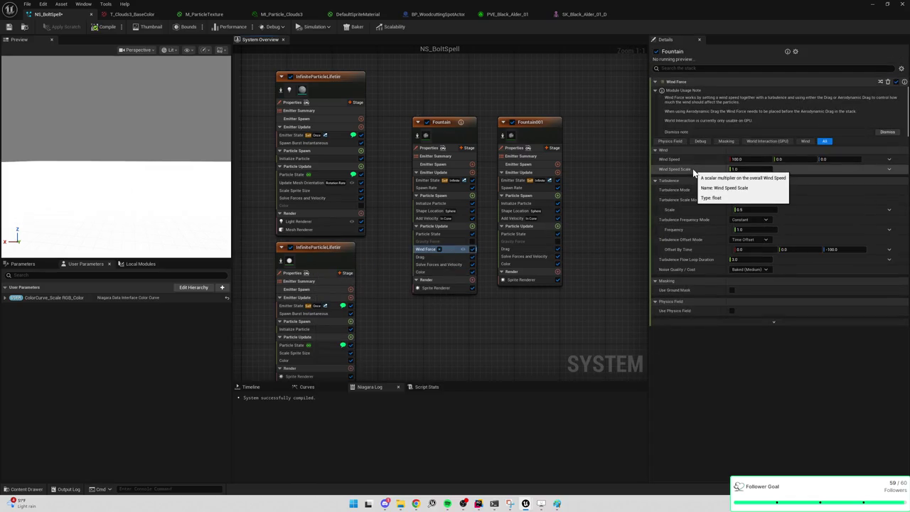
pyautogui.click(424, 250)
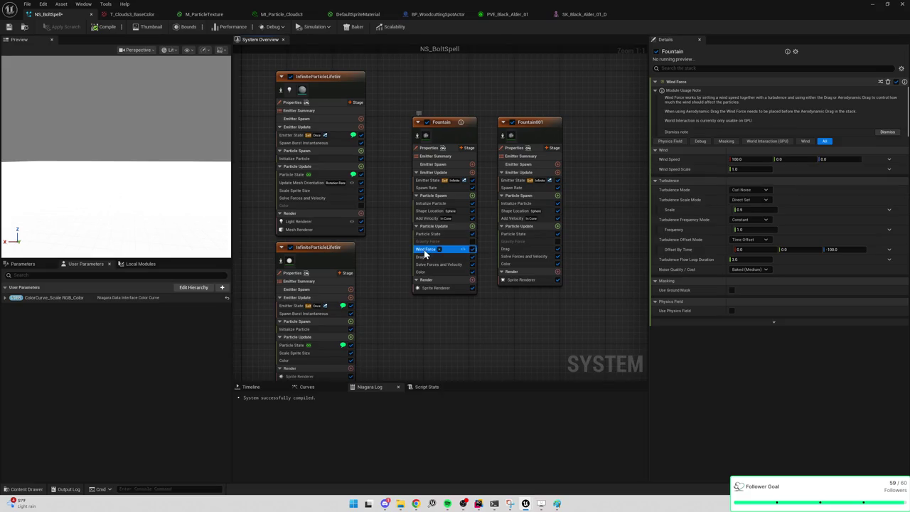
pyautogui.press('Delete')
# Step: Set Fountain001's Initialize Particle Sprite Size Min X to 4.0
pyautogui.click(512, 219)
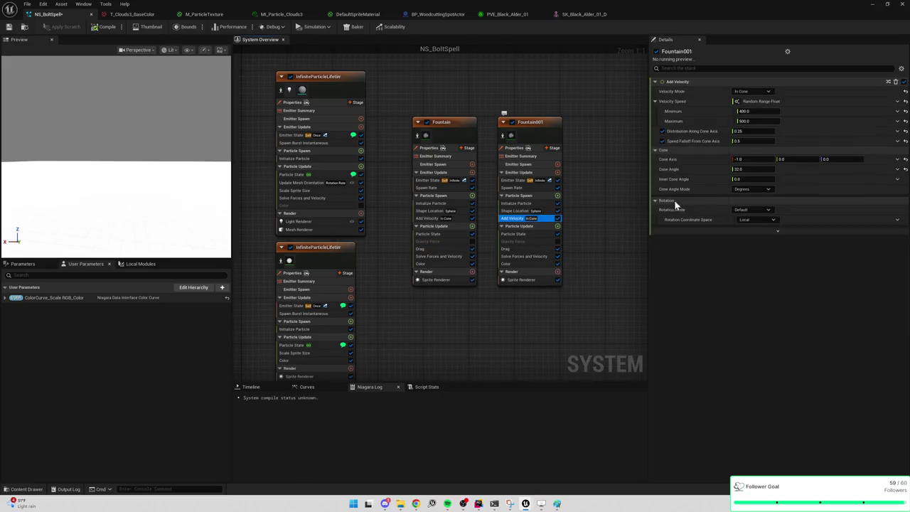
pyautogui.click(518, 211)
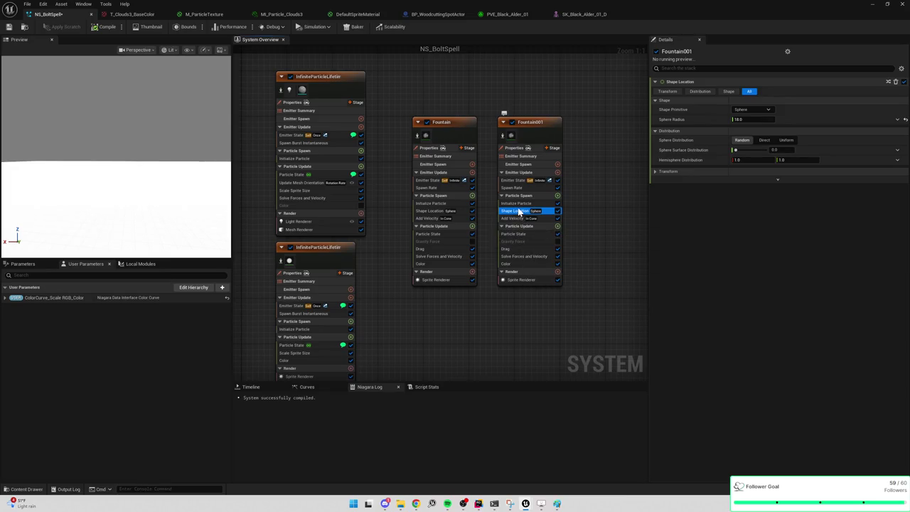
pyautogui.click(517, 204)
pyautogui.click(744, 240)
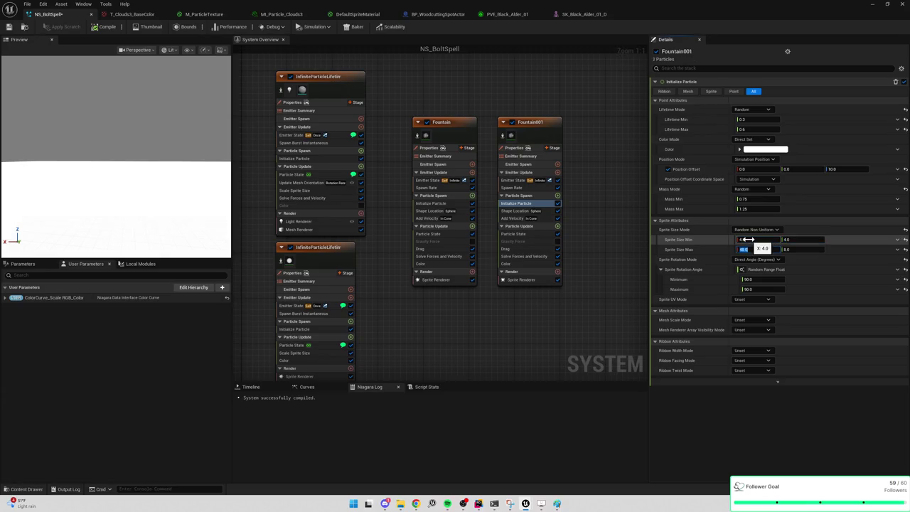
pyautogui.write('8')
pyautogui.press('Tab')
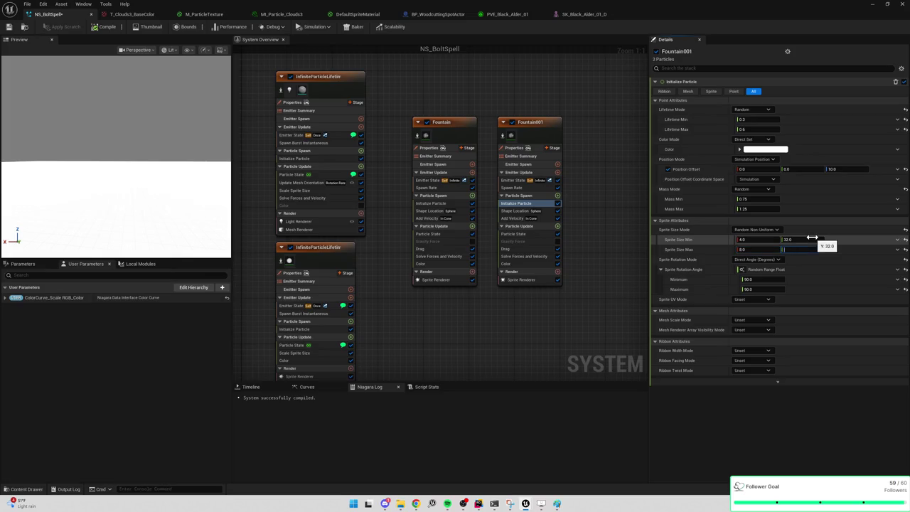
# Step: Preview the P_Fire effect in the level with editor helpers hidden
pyautogui.click(873, 4)
pyautogui.click(407, 108)
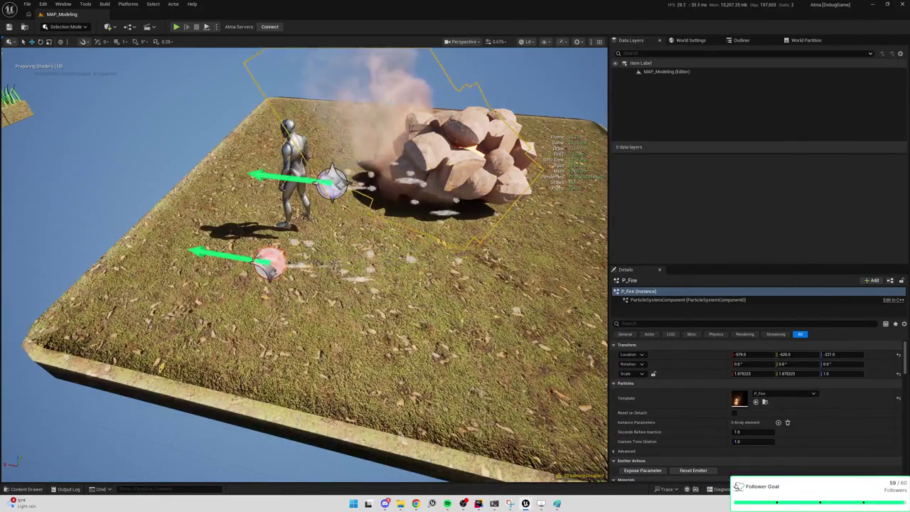
pyautogui.scroll(-3, 408, 108)
pyautogui.press('g')
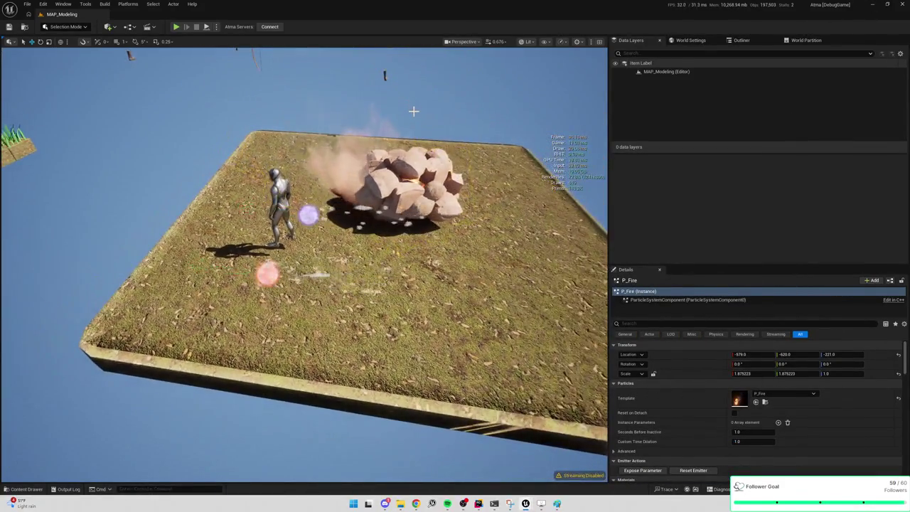
pyautogui.scroll(-6, 408, 108)
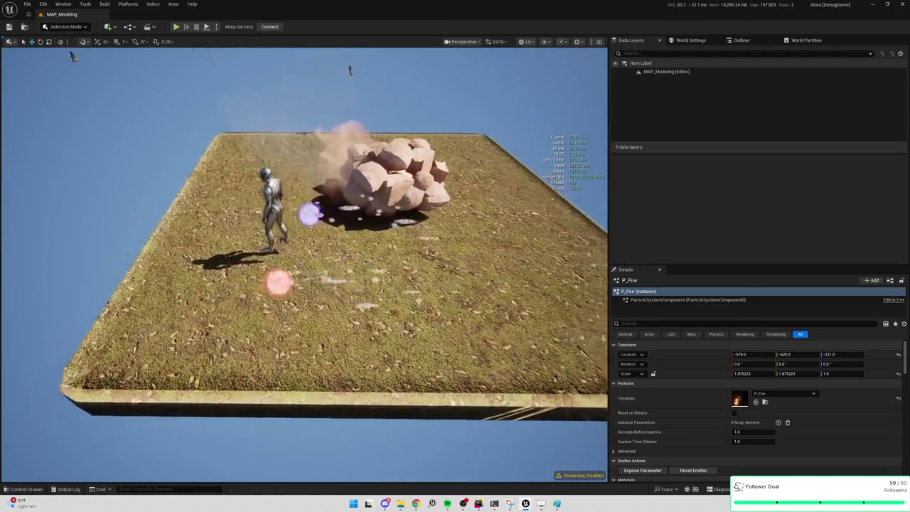
pyautogui.scroll(8, 382, 182)
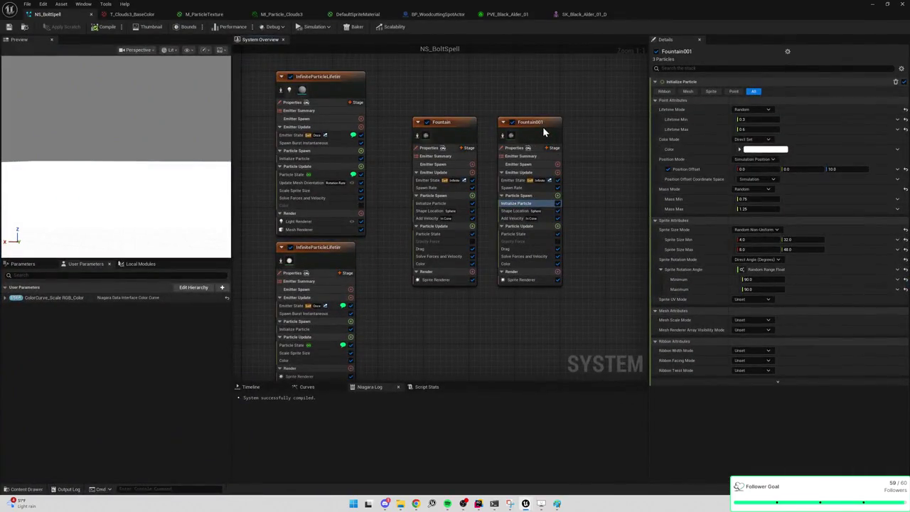
# Step: Set Fountain001's Initialize Particle Position Offset Z to 20.0 and preview it in the level
pyautogui.click(544, 132)
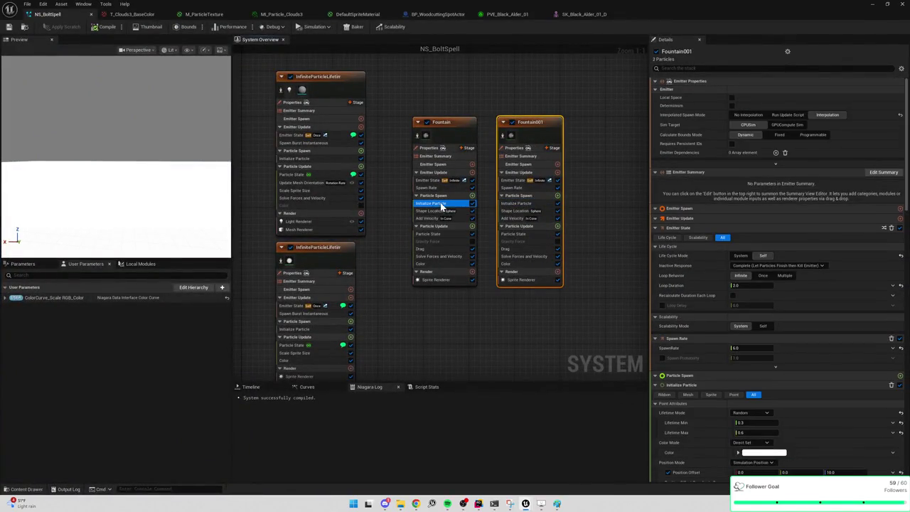
pyautogui.click(441, 205)
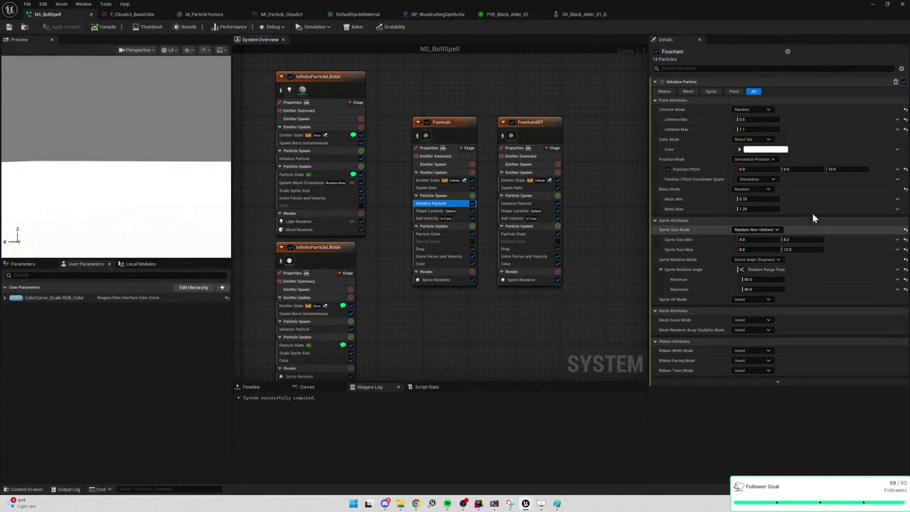
pyautogui.click(519, 204)
pyautogui.click(835, 170)
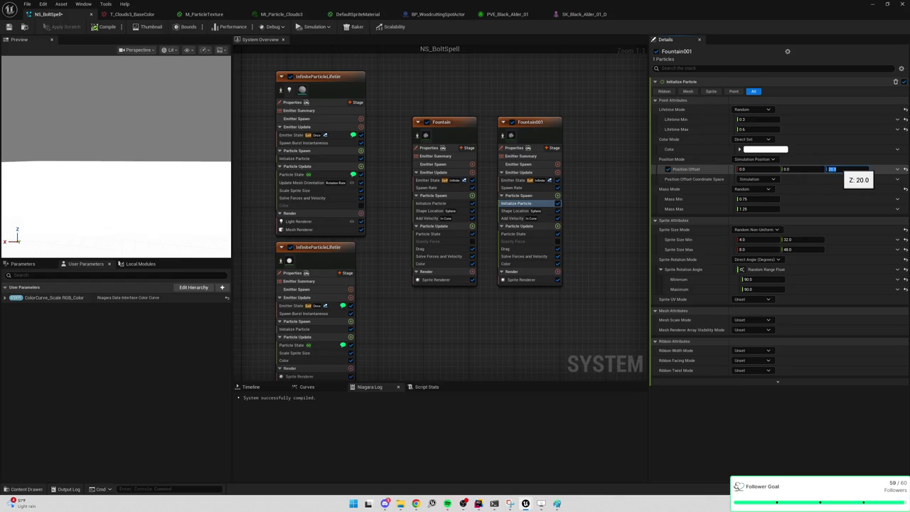
pyautogui.press('Return')
pyautogui.click(873, 3)
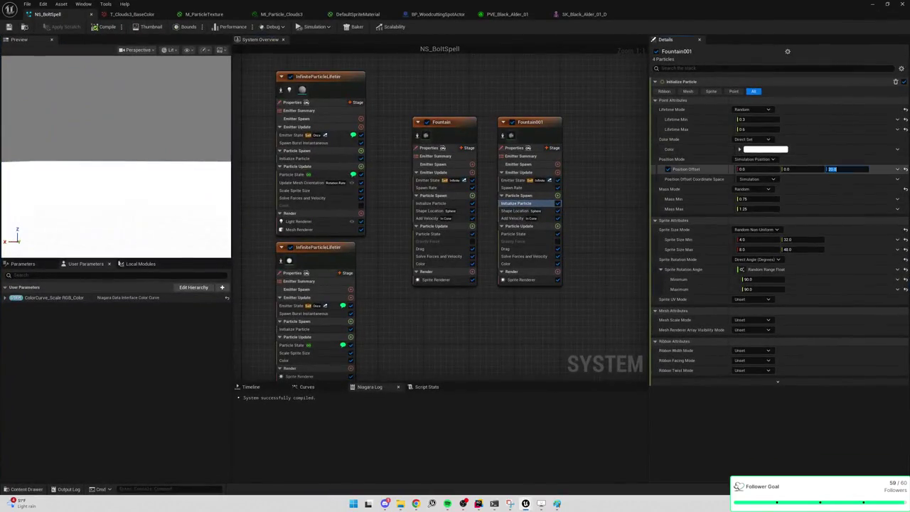
# Step: Reset Fountain001's Position Offset Z back to 0.0
pyautogui.write('0')
pyautogui.press('Return')
pyautogui.click(755, 169)
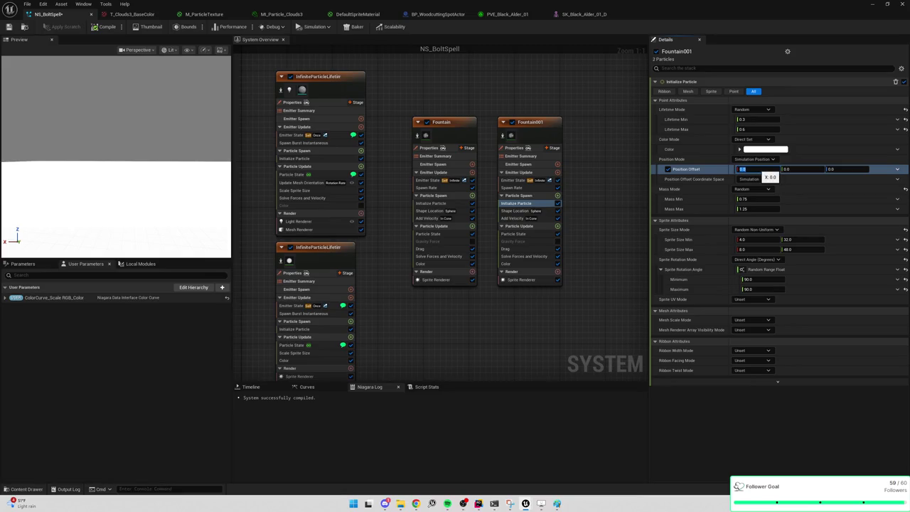
pyautogui.click(440, 202)
pyautogui.click(754, 162)
pyautogui.click(755, 168)
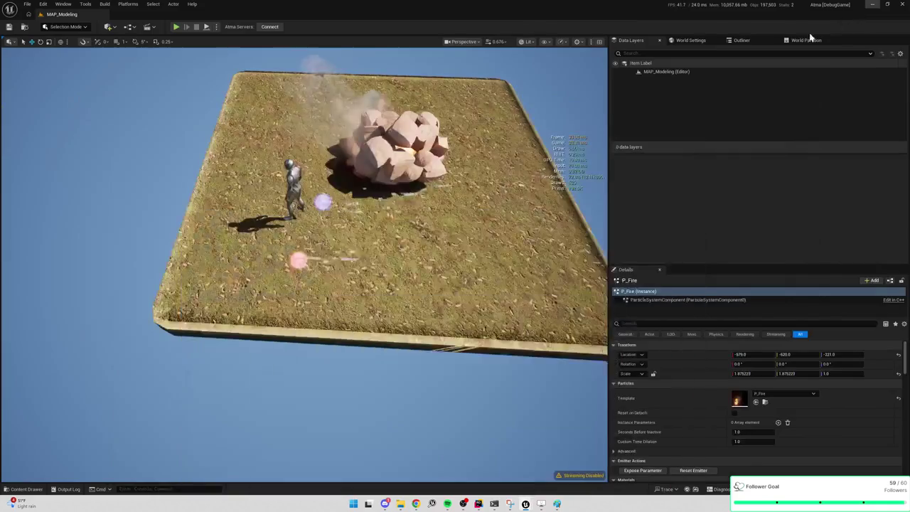
pyautogui.click(872, 4)
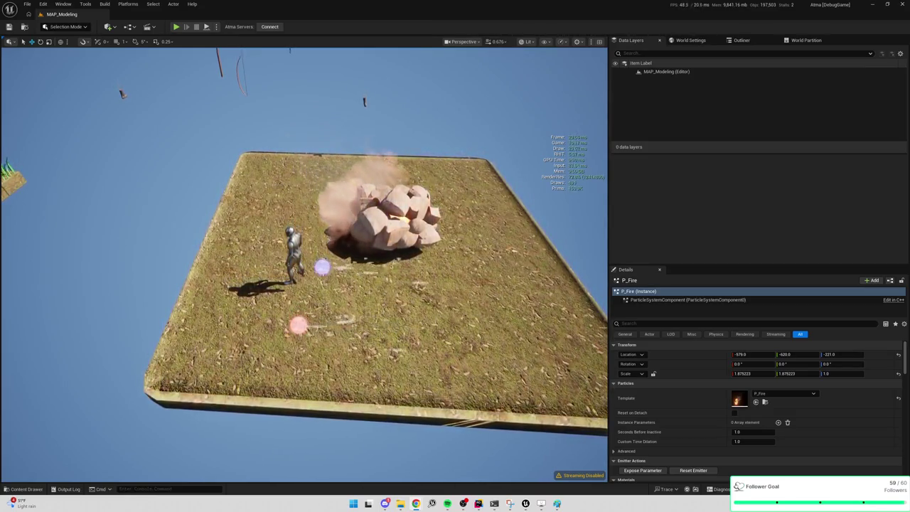
# Step: Switch to the browser window showing the Glacial Spike YouTube video
pyautogui.hotkey('alt', 'Tab')
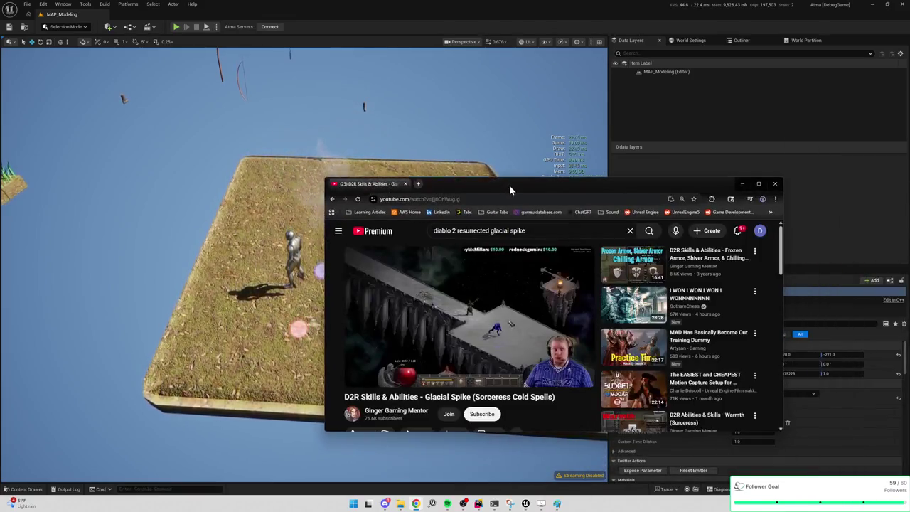
# Step: Maximize the browser and scrub the Glacial Spike video to several points
pyautogui.doubleClick(509, 185)
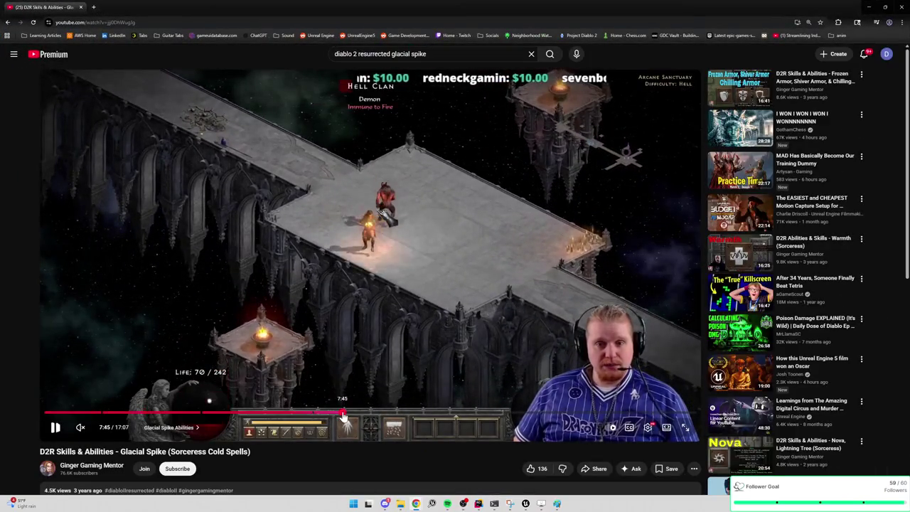
pyautogui.click(342, 413)
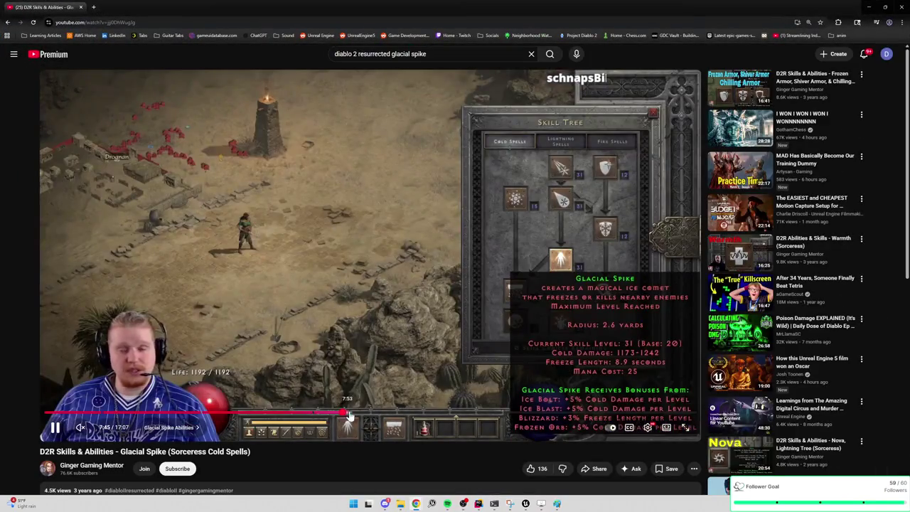
pyautogui.click(117, 414)
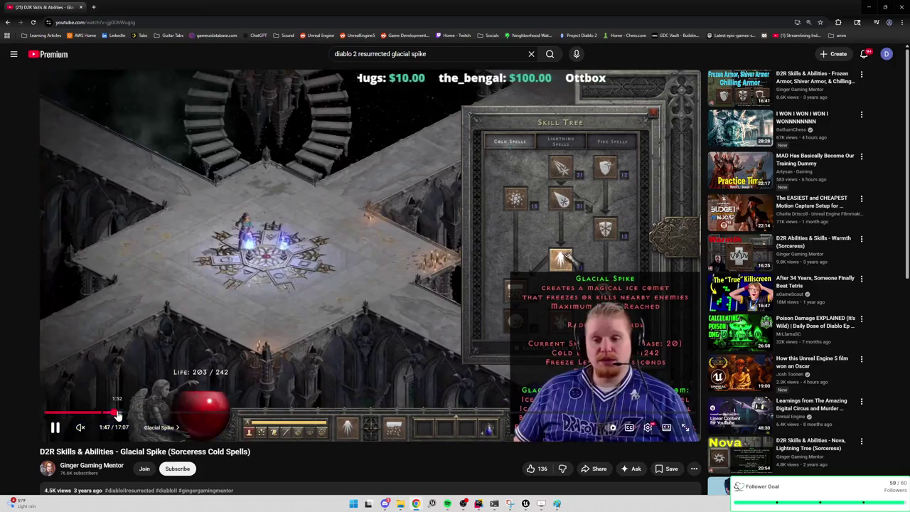
pyautogui.click(122, 415)
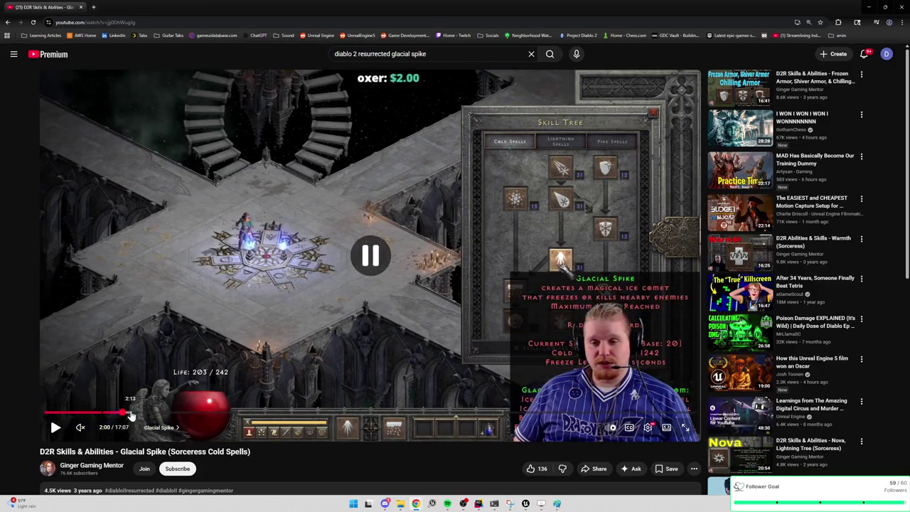
pyautogui.click(132, 414)
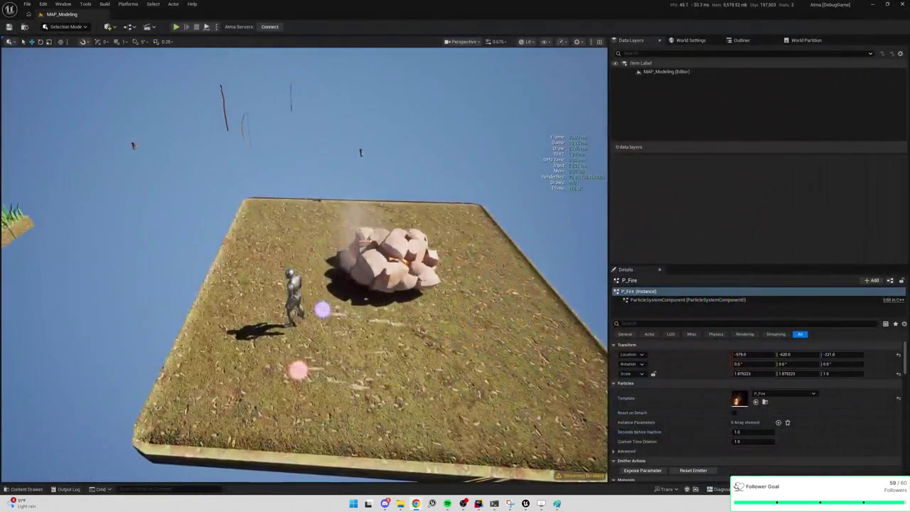
# Step: In NS_BoltSpell, search 'wind' in Fountain's Particle Update Add Module list
pyautogui.moveTo(402, 292); pyautogui.dragTo(419, 291)
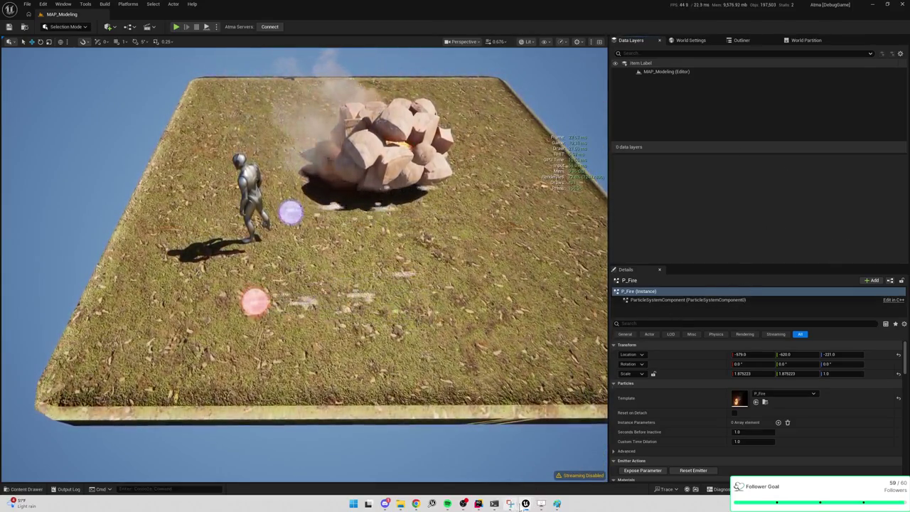
pyautogui.moveTo(525, 503)
pyautogui.click(597, 466)
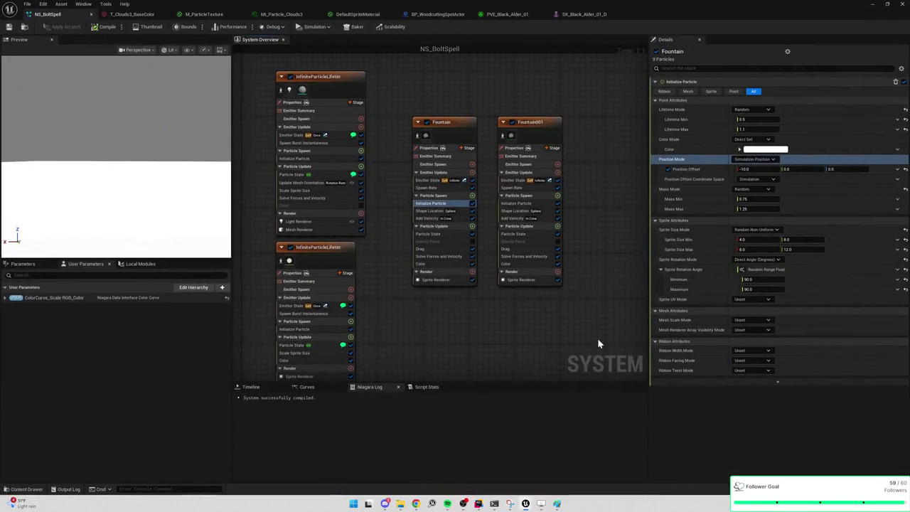
pyautogui.click(509, 256)
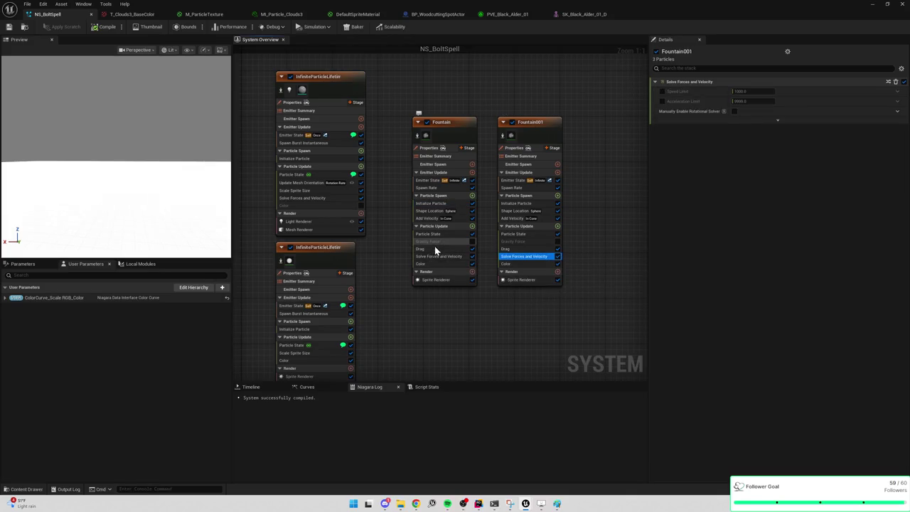
pyautogui.click(472, 226)
pyautogui.write('wind')
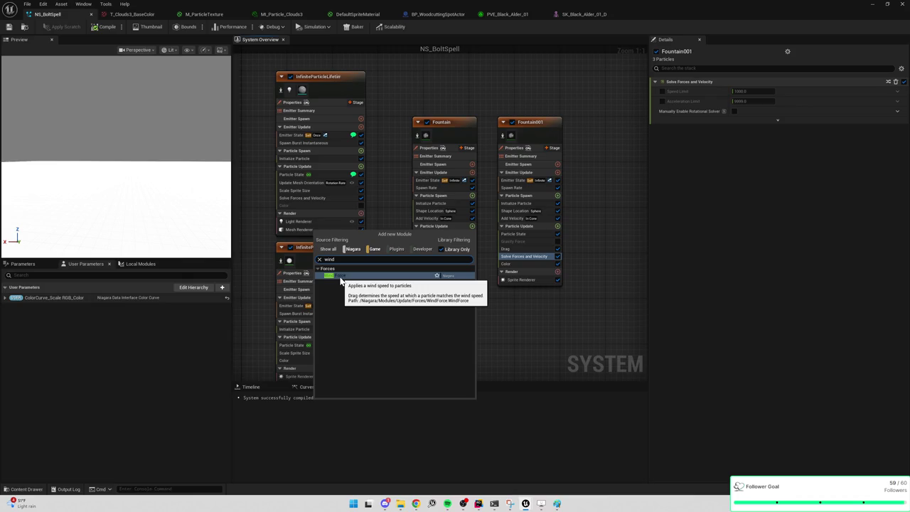
# Step: Add the Wind Force module to Fountain's Particle Update, placed below Drag
pyautogui.click(340, 279)
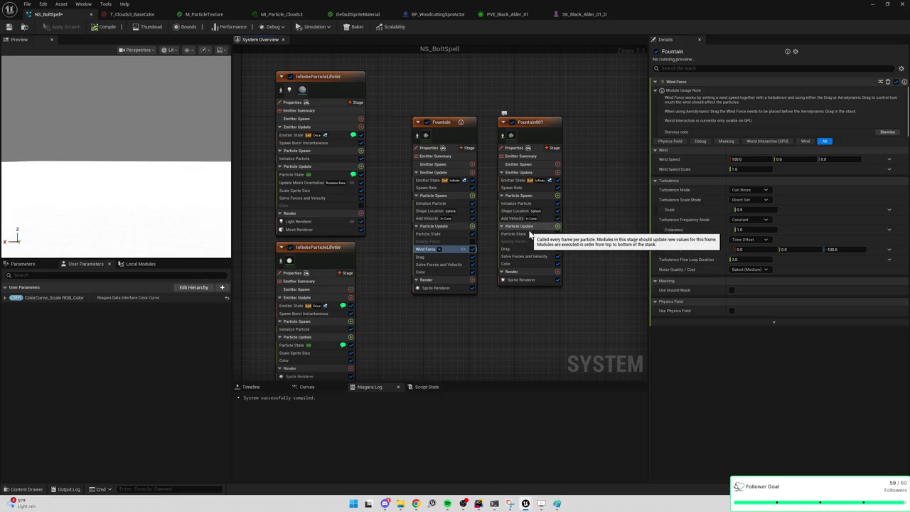
pyautogui.moveTo(444, 253)
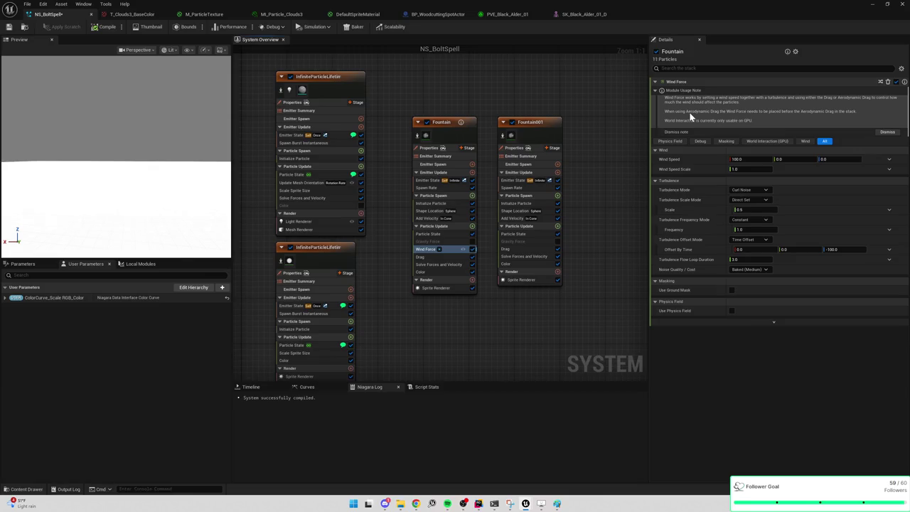
pyautogui.moveTo(425, 254)
pyautogui.mouseDown()
pyautogui.moveTo(424, 264)
pyautogui.moveTo(428, 247)
pyautogui.mouseUp()
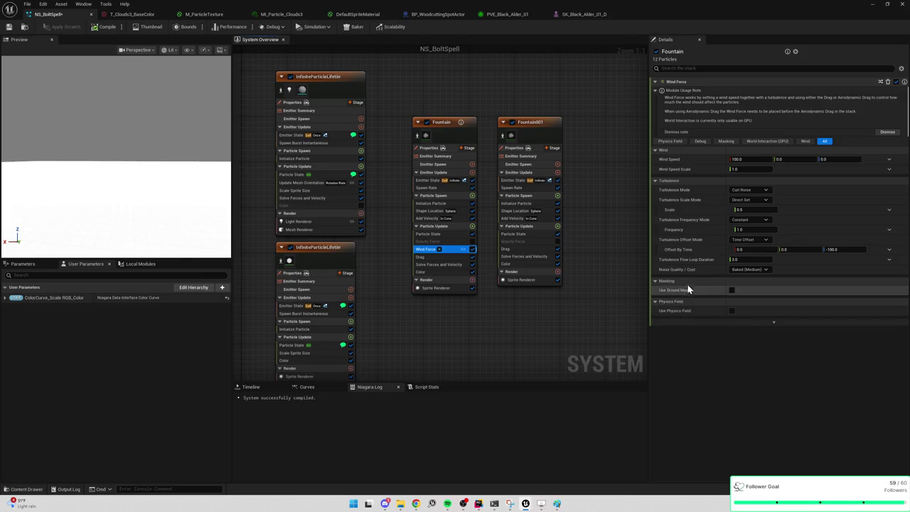
pyautogui.moveTo(690, 277)
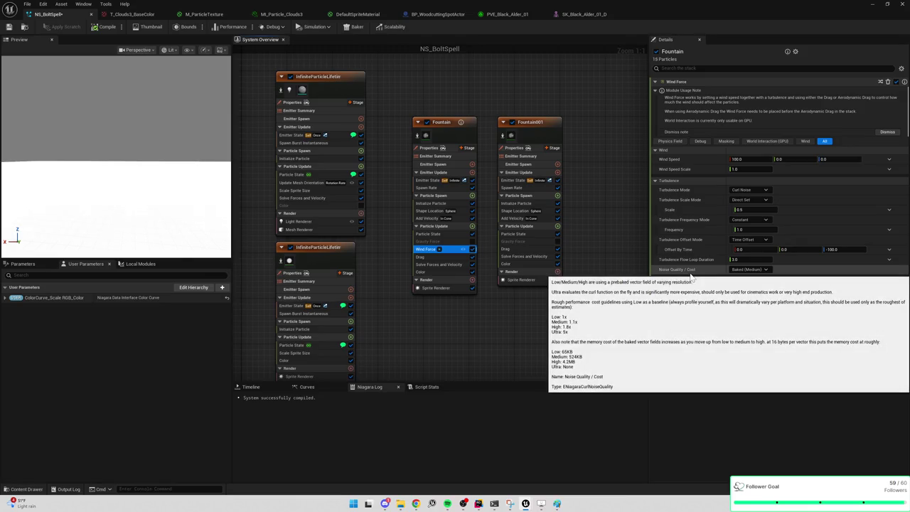
pyautogui.moveTo(675, 169)
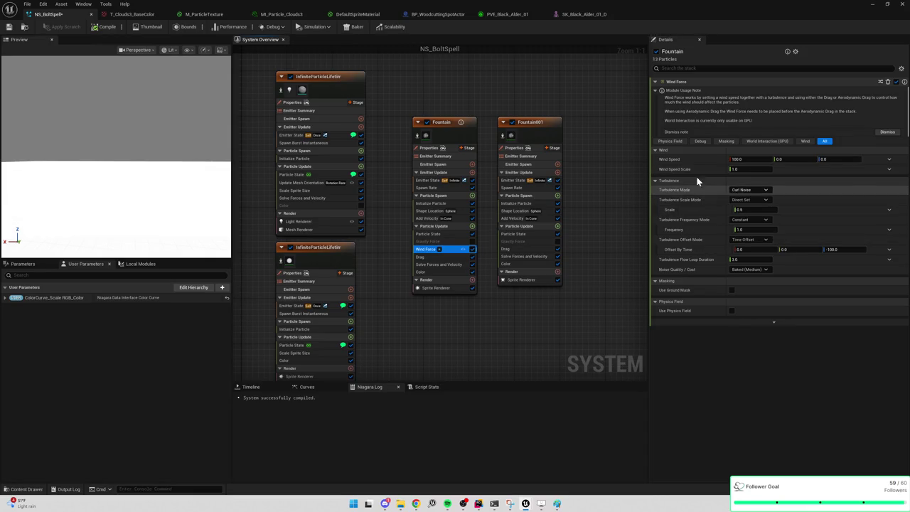
# Step: Orbit the preview to view the particles, then disable Wind Force
pyautogui.moveTo(128, 170); pyautogui.dragTo(128, 206)
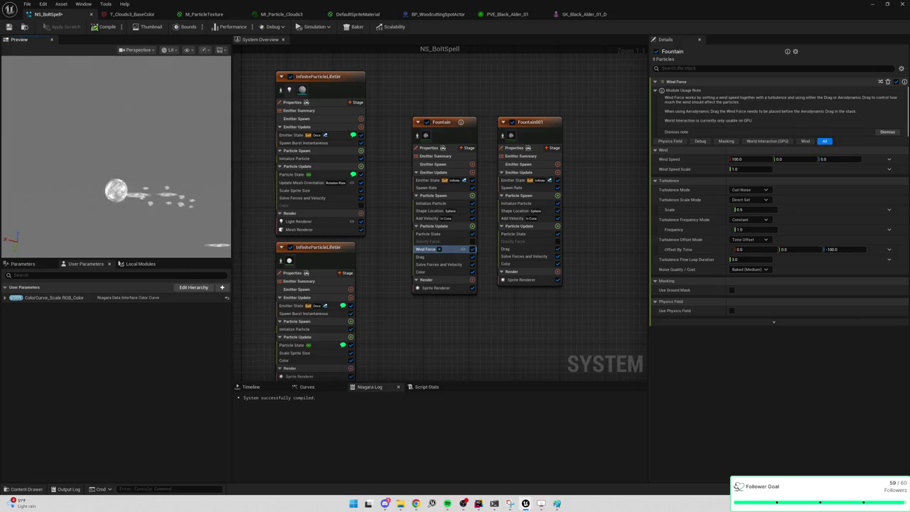
pyautogui.moveTo(96, 171)
pyautogui.mouseDown()
pyautogui.moveTo(96, 151)
pyautogui.moveTo(107, 170)
pyautogui.moveTo(170, 190)
pyautogui.mouseUp()
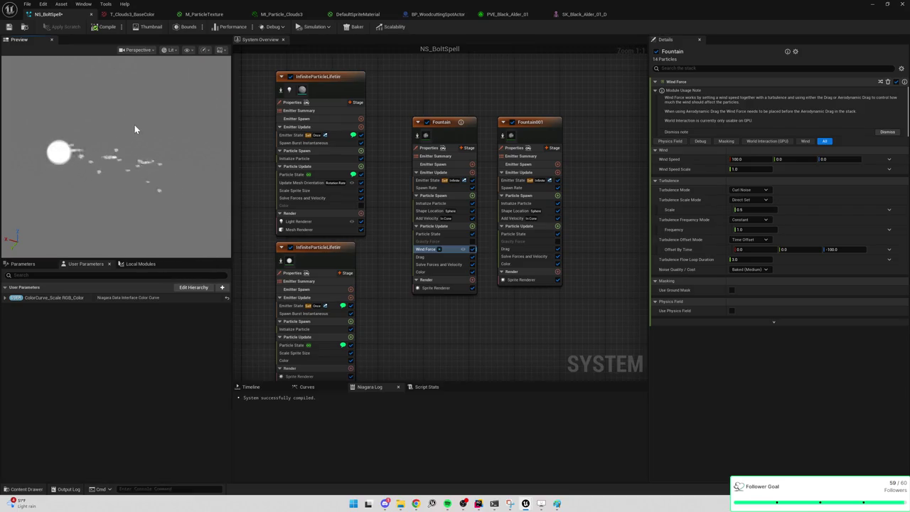
pyautogui.click(472, 251)
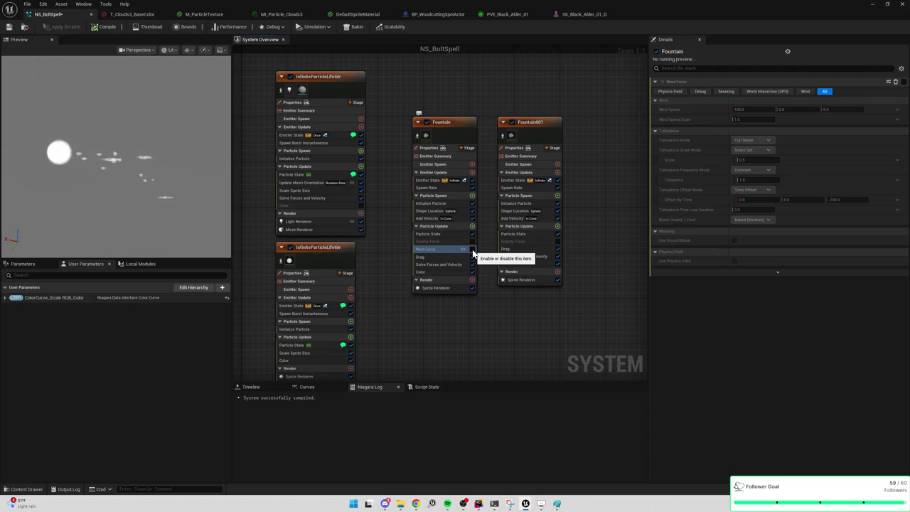
# Step: Switch the NS_BoltSpell preview scene to the Grey Wireframe profile
pyautogui.moveTo(140, 148)
pyautogui.mouseDown()
pyautogui.moveTo(141, 135)
pyautogui.moveTo(147, 152)
pyautogui.moveTo(139, 139)
pyautogui.mouseUp()
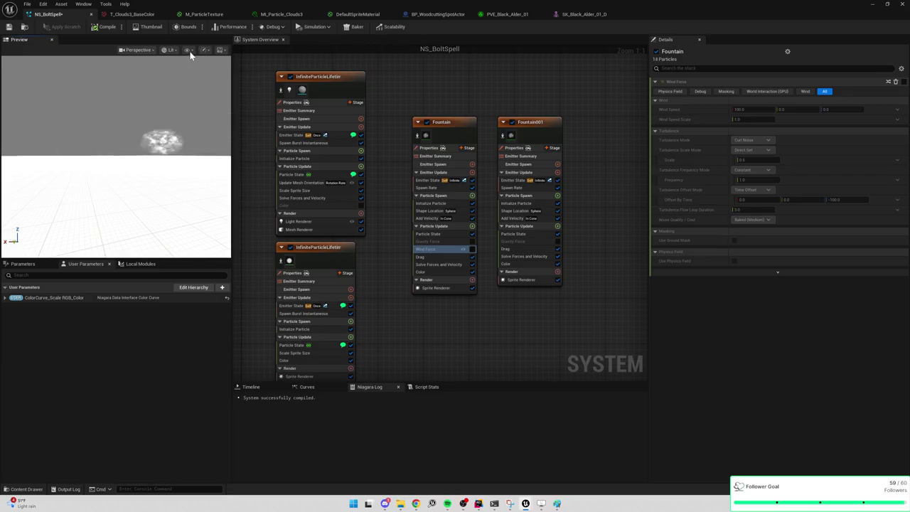
pyautogui.click(140, 50)
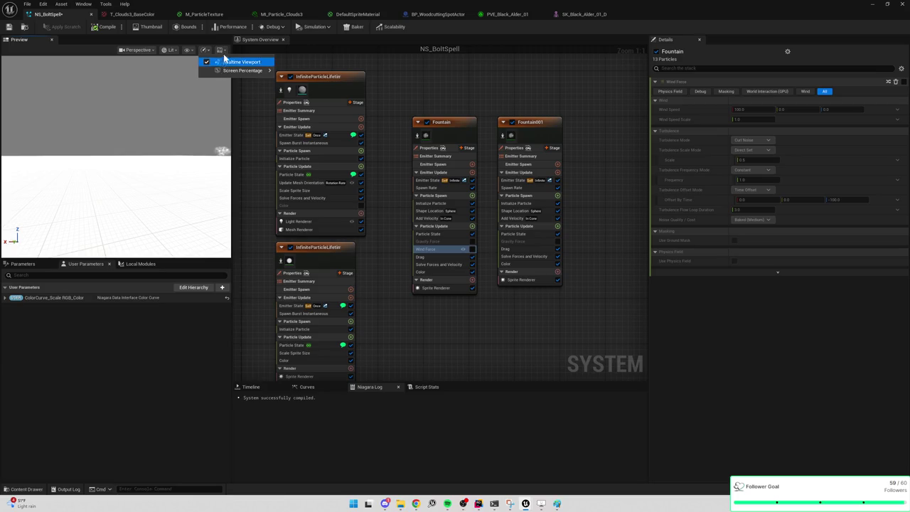
pyautogui.click(220, 50)
pyautogui.click(238, 103)
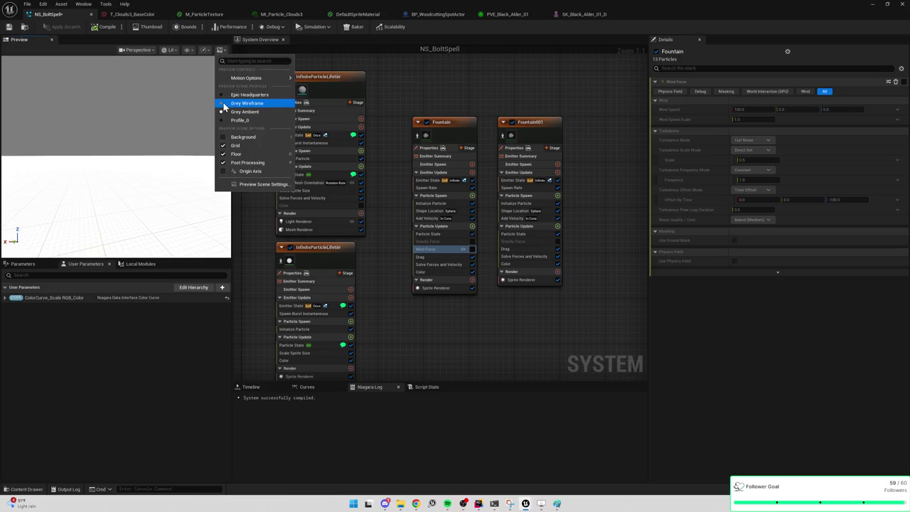
pyautogui.click(169, 109)
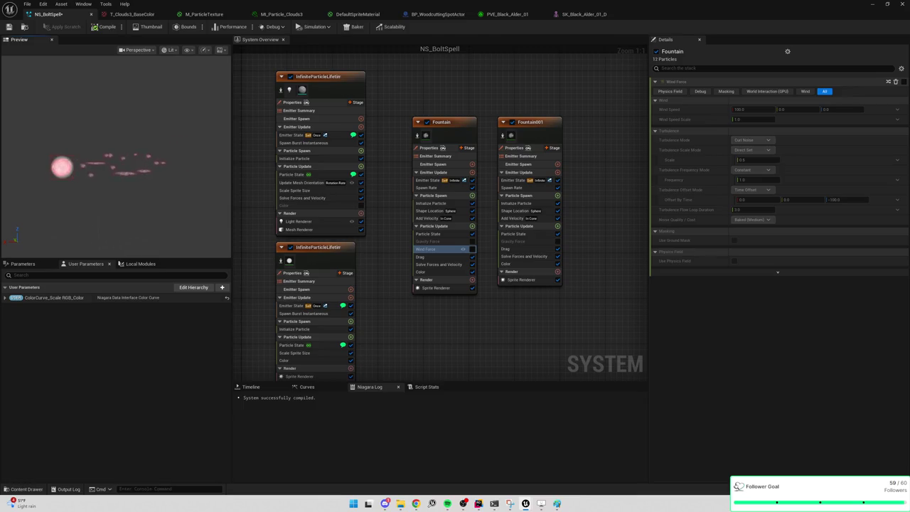
# Step: Re-enable Wind Force with turbulence Frequency 1.0 and Scale 25.0, then return to the level
pyautogui.click(472, 250)
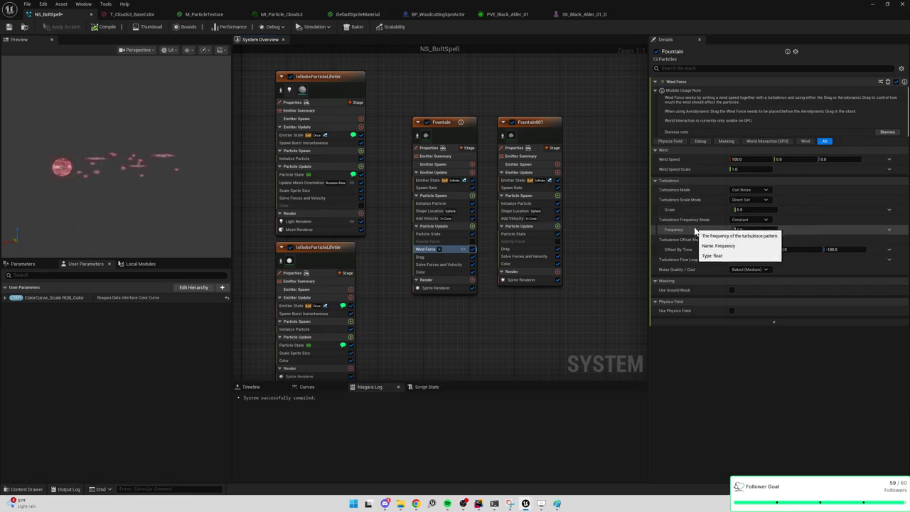
pyautogui.click(749, 229)
pyautogui.write('25')
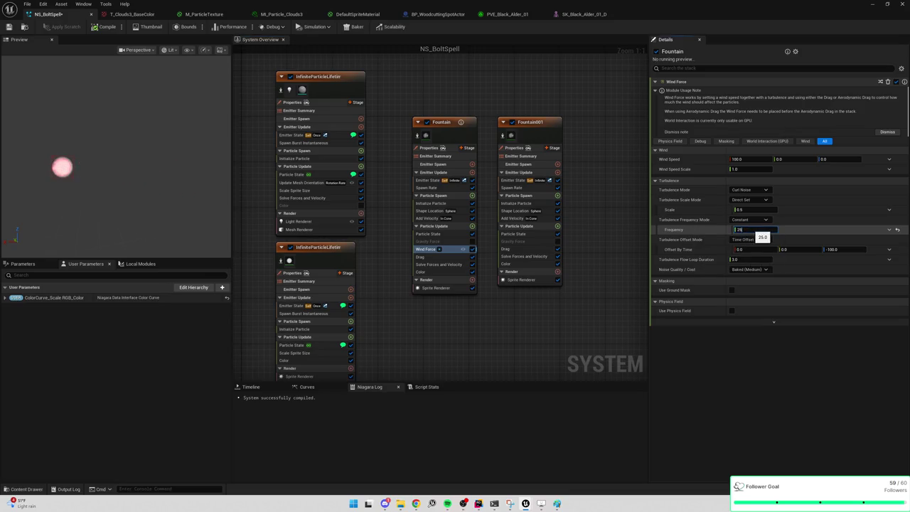
pyautogui.moveTo(758, 234); pyautogui.dragTo(756, 234)
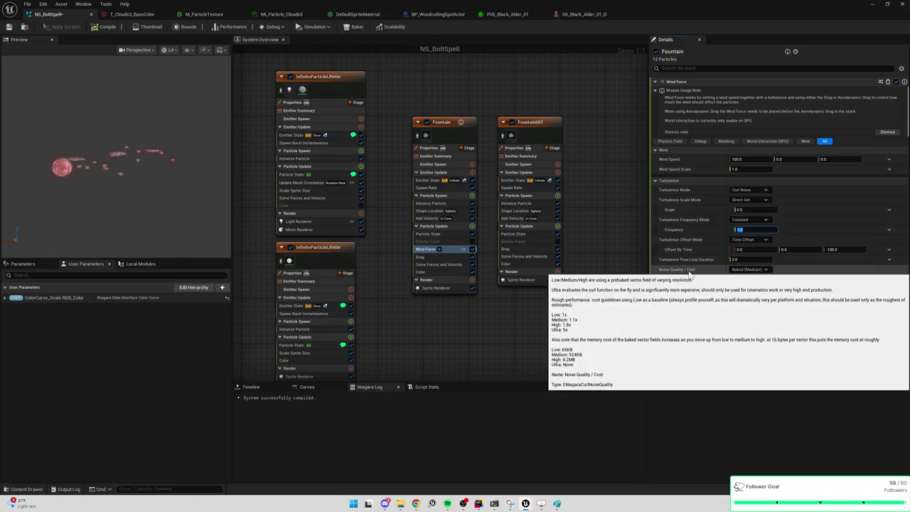
pyautogui.click(747, 210)
pyautogui.write('25')
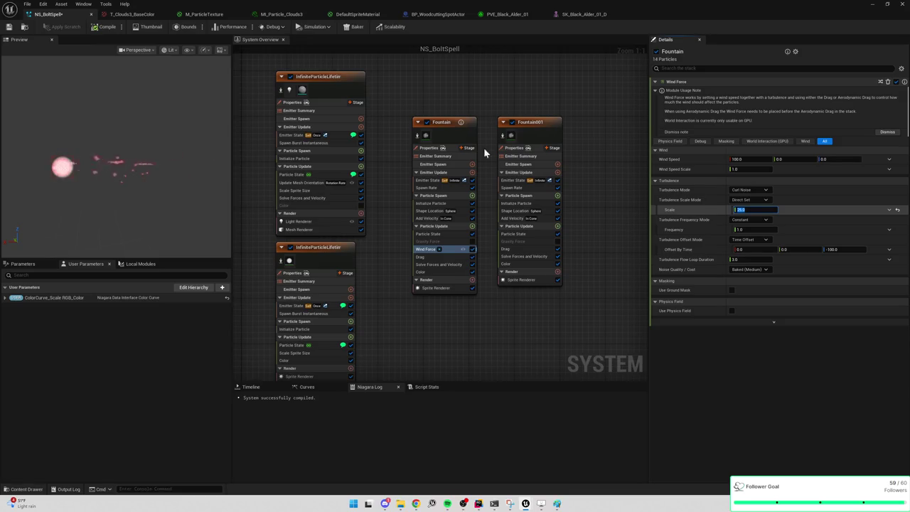
pyautogui.press('Return')
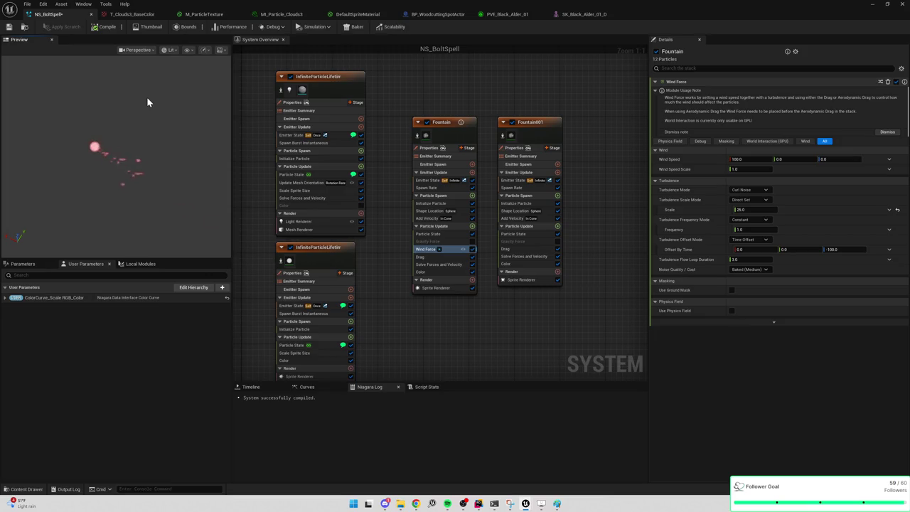
pyautogui.press('super+Down')
pyautogui.press('super+Down')
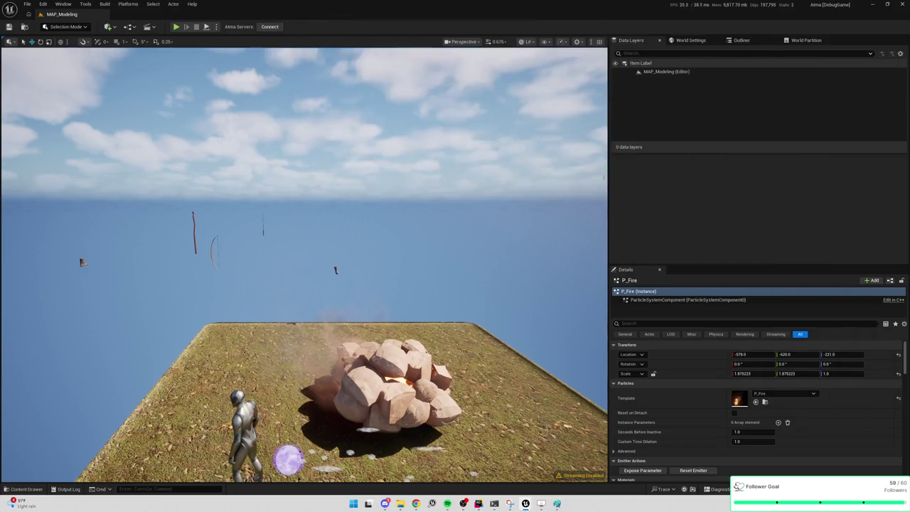
pyautogui.moveTo(506, 256)
pyautogui.mouseDown()
pyautogui.moveTo(505, 327)
pyautogui.moveTo(471, 387)
pyautogui.moveTo(102, 91)
pyautogui.mouseUp()
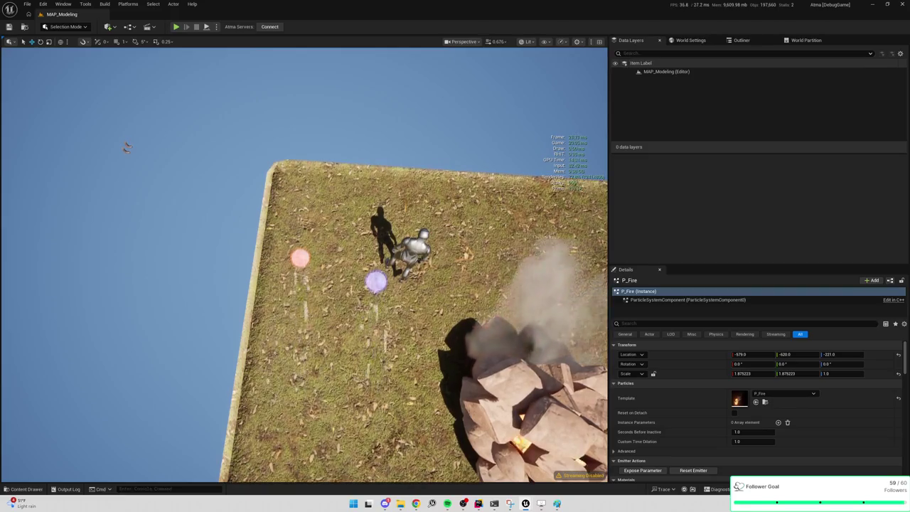
pyautogui.moveTo(507, 283)
pyautogui.mouseDown()
pyautogui.moveTo(487, 239)
pyautogui.moveTo(505, 299)
pyautogui.moveTo(501, 284)
pyautogui.mouseUp()
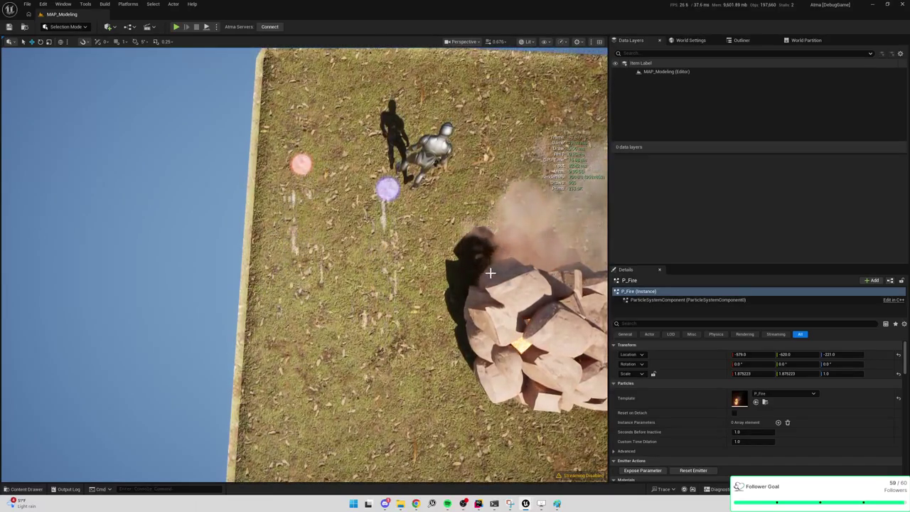
pyautogui.moveTo(491, 272); pyautogui.dragTo(501, 197)
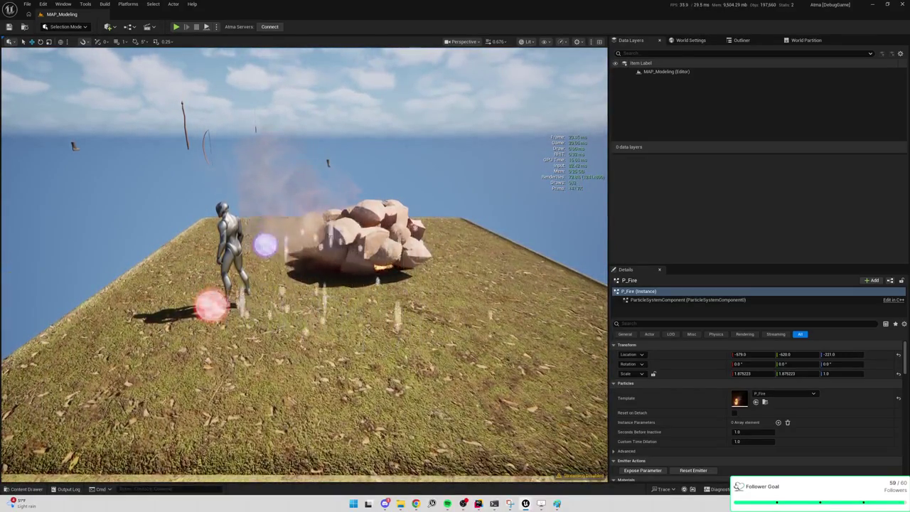
pyautogui.moveTo(501, 198)
pyautogui.mouseDown()
pyautogui.moveTo(494, 249)
pyautogui.moveTo(473, 223)
pyautogui.moveTo(455, 256)
pyautogui.moveTo(473, 227)
pyautogui.moveTo(462, 224)
pyautogui.mouseUp()
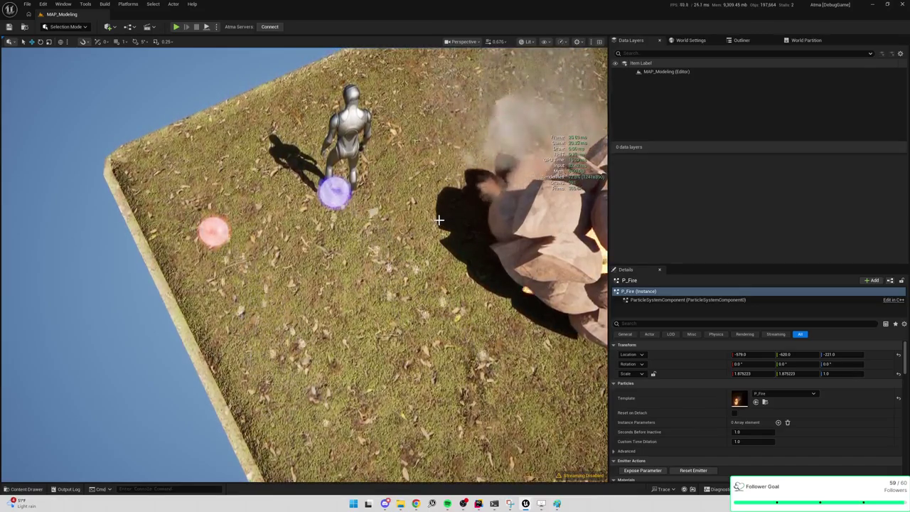
# Step: Orbit the viewport slightly to adjust the view of the platform
pyautogui.moveTo(487, 116)
pyautogui.mouseDown()
pyautogui.moveTo(479, 122)
pyautogui.moveTo(479, 98)
pyautogui.mouseUp()
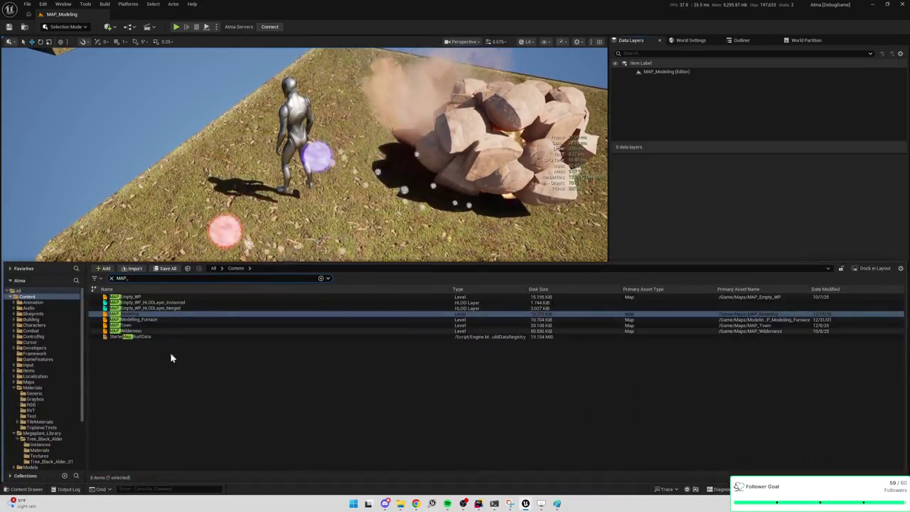
# Step: Close the content browser and reframe the platform from above
pyautogui.click(508, 191)
pyautogui.press('f')
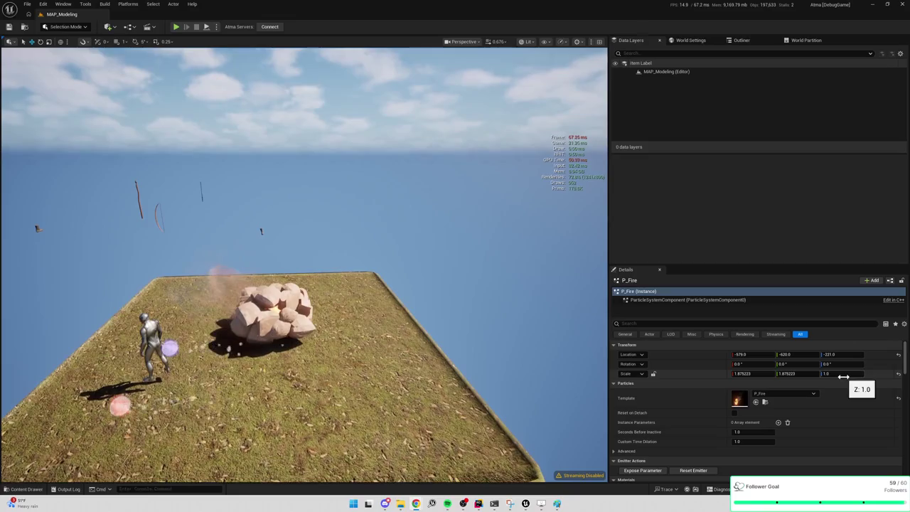
pyautogui.moveTo(305, 213); pyautogui.dragTo(305, 199)
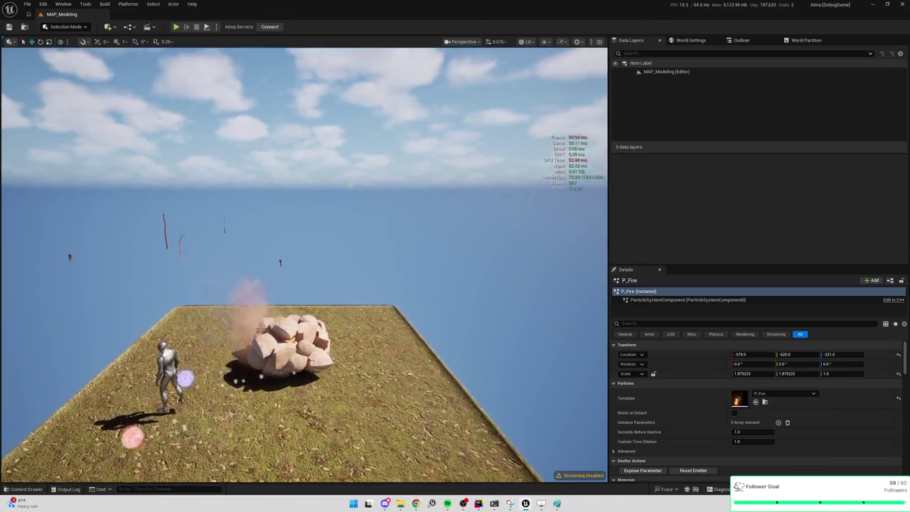
# Step: Search the Quick Add actor menu for 'cyli' to find a cylinder
pyautogui.hotkey('ctrl', 'space')
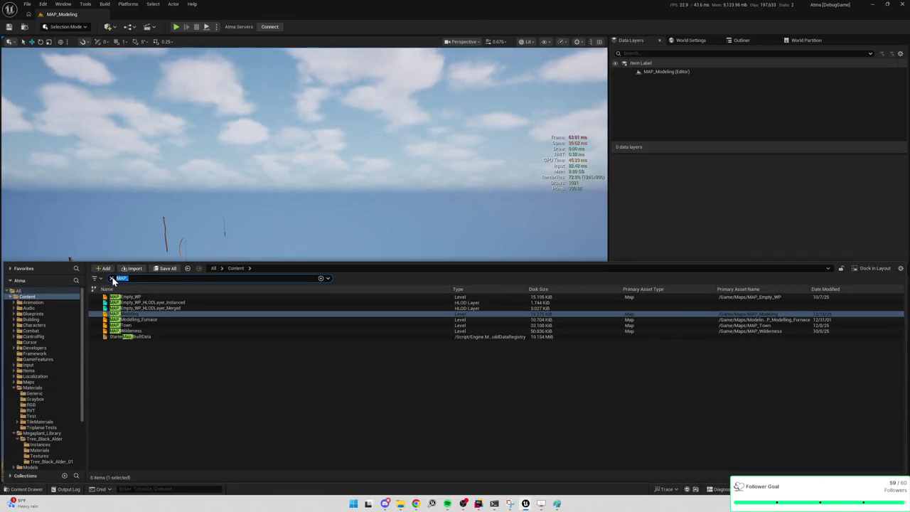
pyautogui.write('cy')
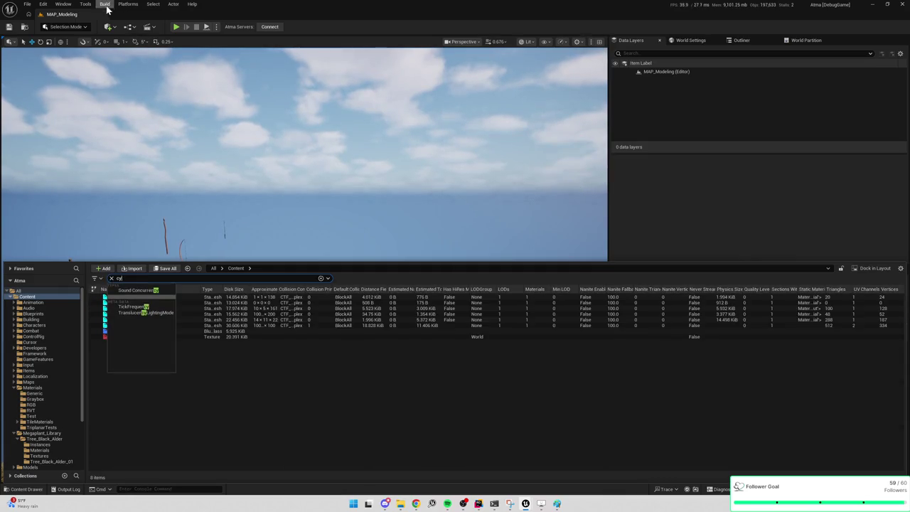
pyautogui.click(108, 27)
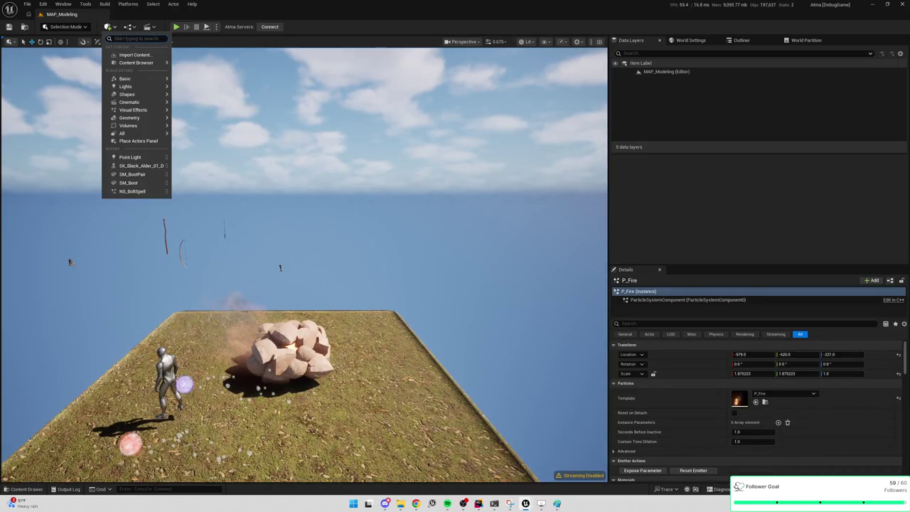
pyautogui.write('cylio')
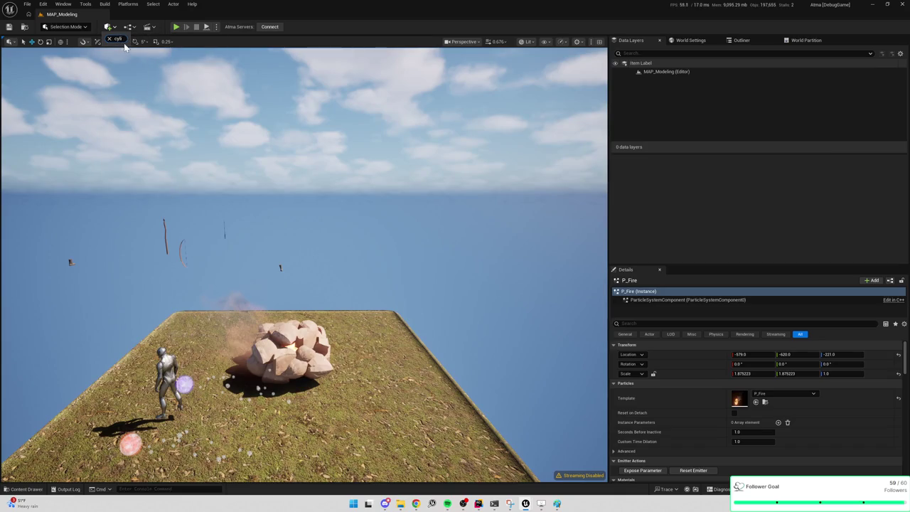
# Step: Place a Cylinder and assign it the MI_Particle_Clouds3 material
pyautogui.click(121, 48)
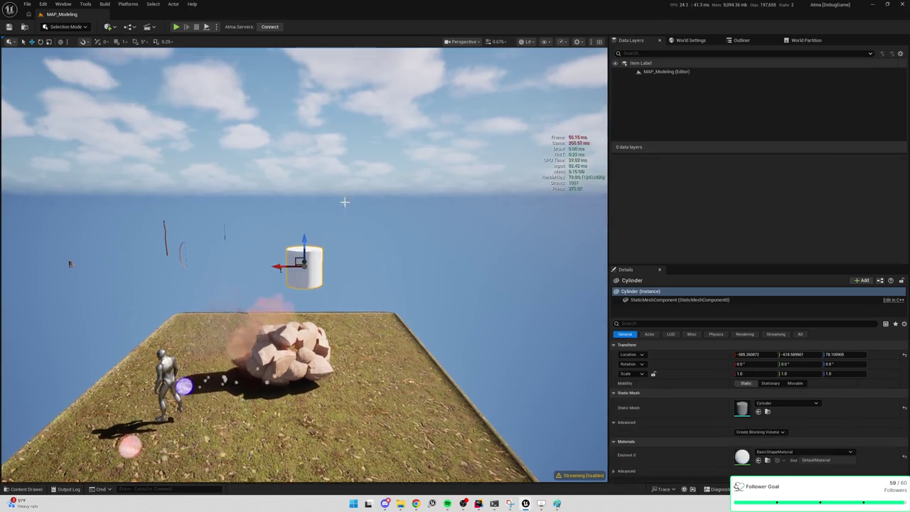
pyautogui.moveTo(256, 274); pyautogui.dragTo(413, 284)
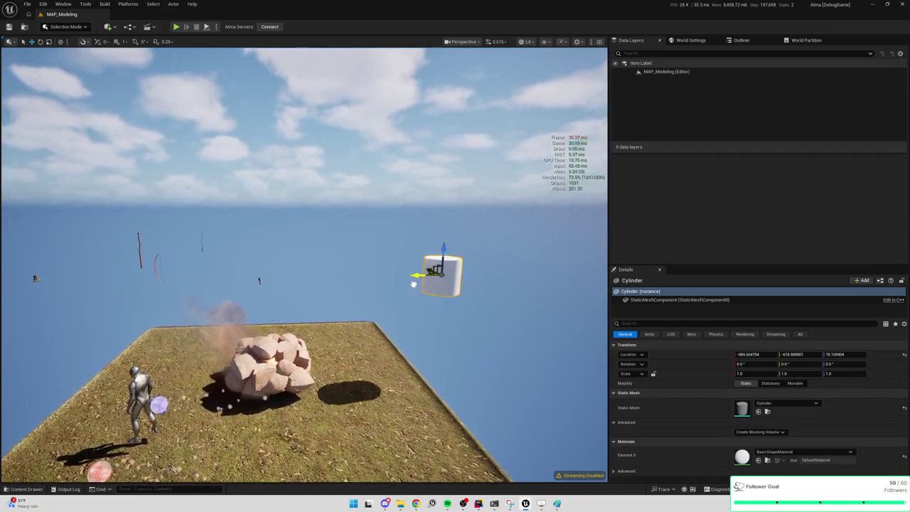
pyautogui.click(795, 450)
pyautogui.write('clou')
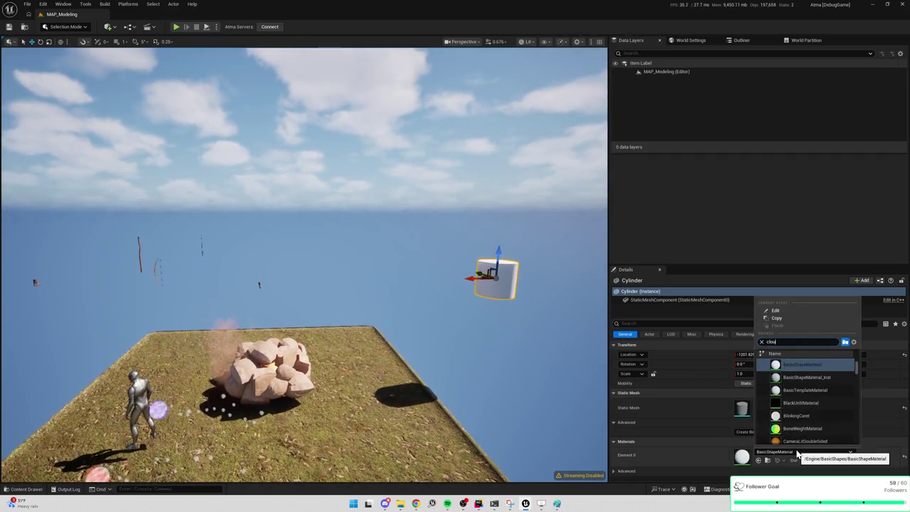
pyautogui.click(789, 413)
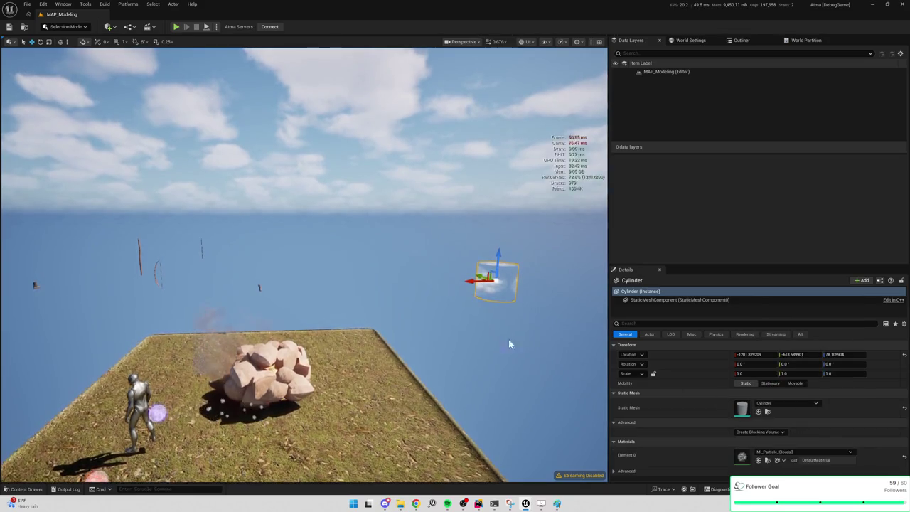
# Step: Stretch the cylinder's Z scale to about 2.26, over twice its height
pyautogui.press('w')
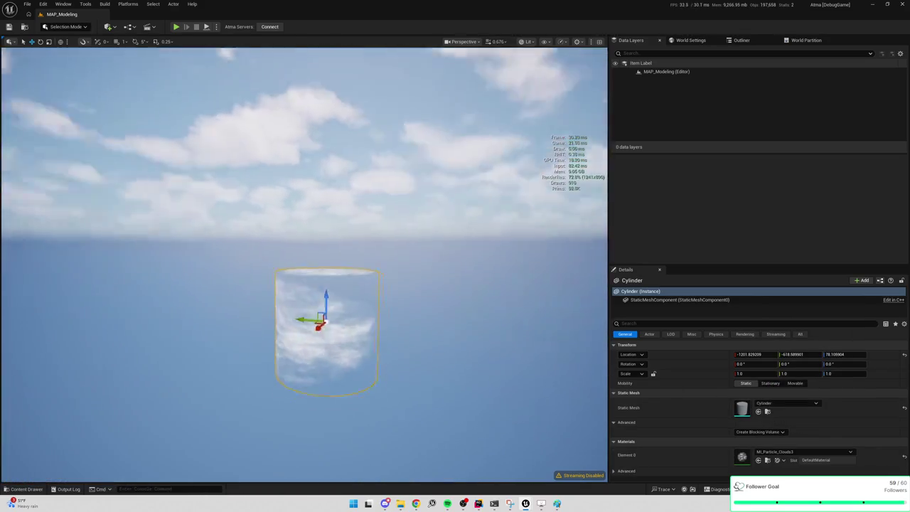
pyautogui.press('s')
pyautogui.moveTo(484, 327); pyautogui.dragTo(533, 327)
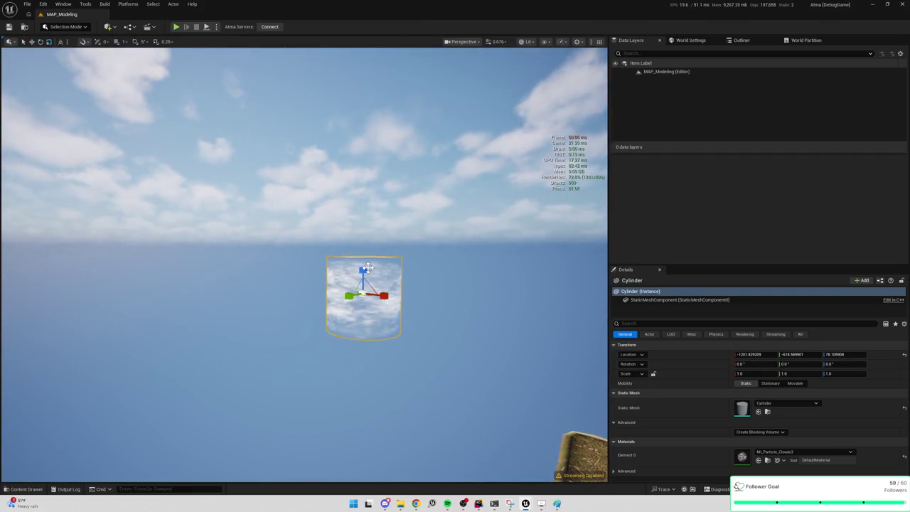
pyautogui.moveTo(357, 242); pyautogui.dragTo(357, 238)
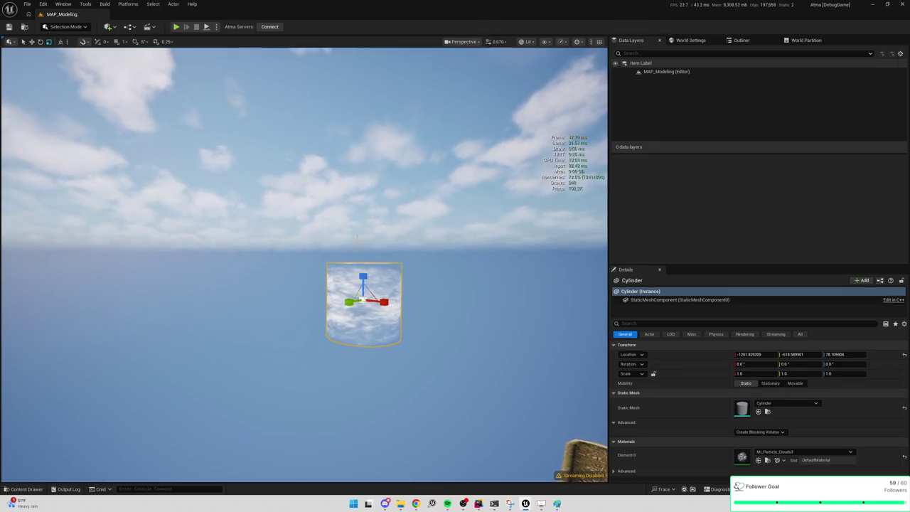
pyautogui.moveTo(362, 276); pyautogui.dragTo(362, 235)
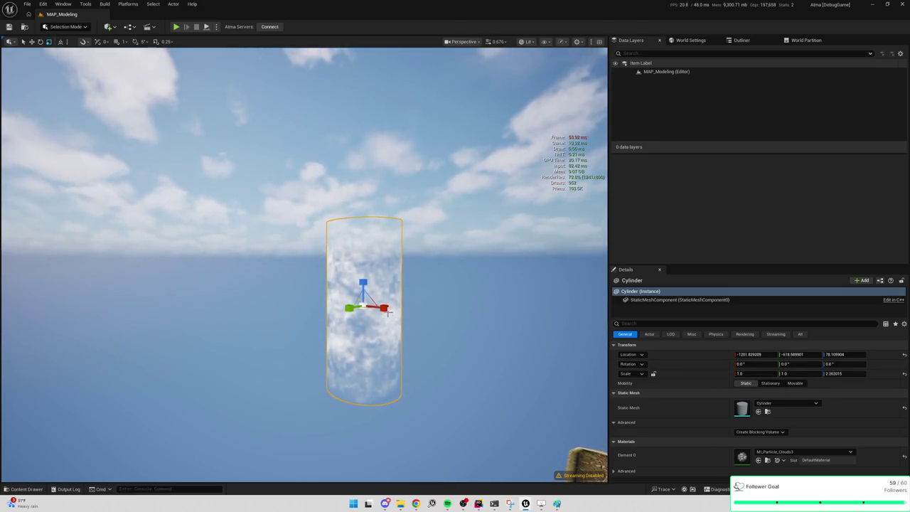
# Step: Shrink the cylinder's X and Y scale to about 0.149 for a thin column
pyautogui.moveTo(373, 311); pyautogui.dragTo(373, 342)
pyautogui.scroll(3, 373, 317)
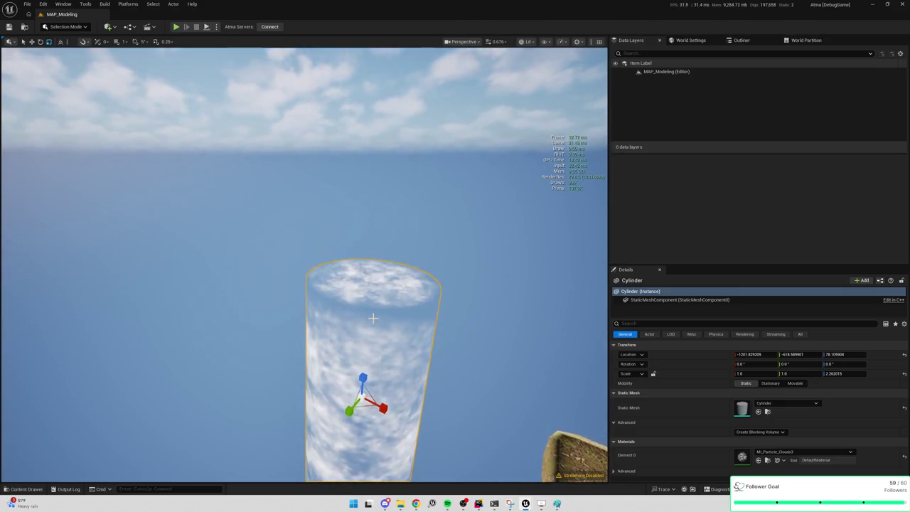
pyautogui.scroll(1, 373, 318)
pyautogui.scroll(1, 372, 318)
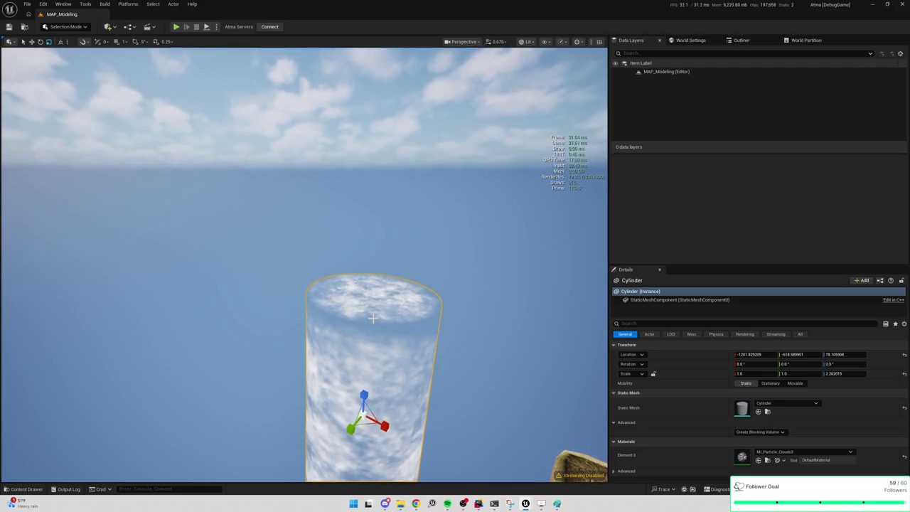
pyautogui.scroll(1, 373, 319)
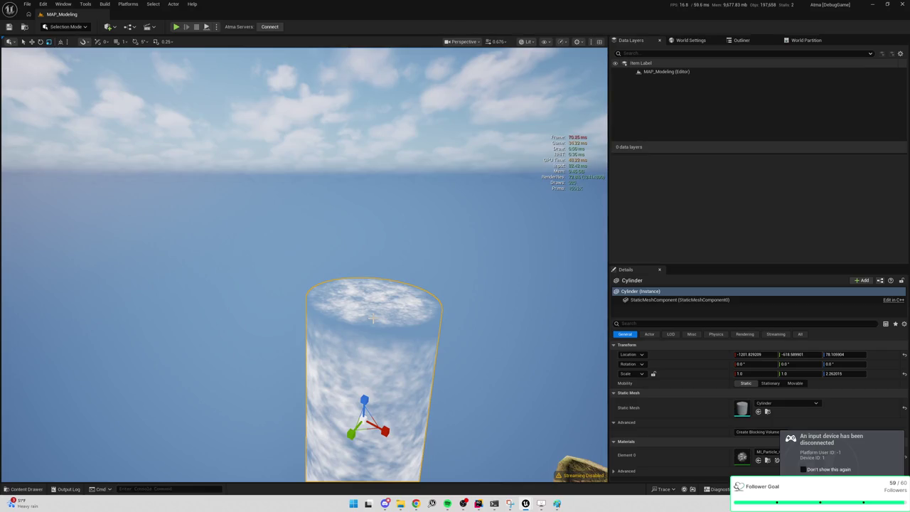
pyautogui.moveTo(383, 349); pyautogui.dragTo(382, 359)
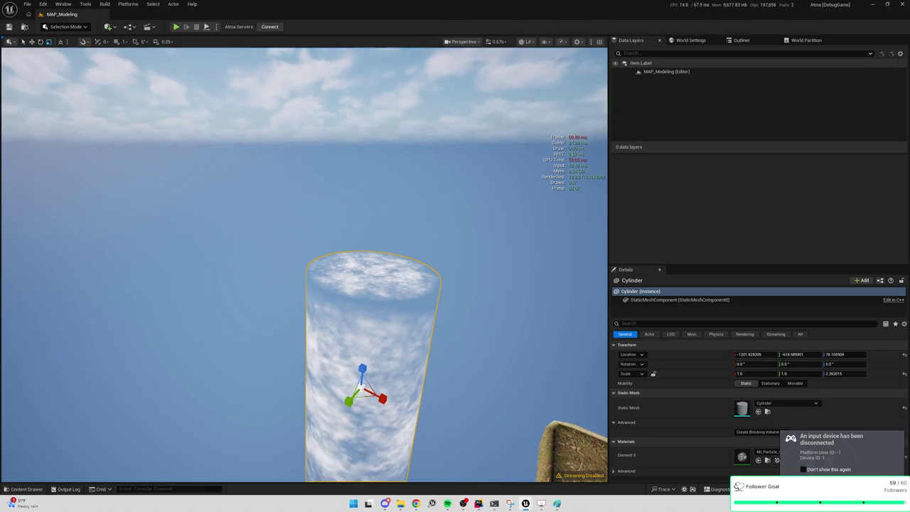
pyautogui.moveTo(362, 396); pyautogui.dragTo(337, 408)
pyautogui.moveTo(377, 385)
pyautogui.mouseDown()
pyautogui.moveTo(377, 398)
pyautogui.moveTo(377, 355)
pyautogui.moveTo(376, 427)
pyautogui.moveTo(377, 356)
pyautogui.moveTo(376, 398)
pyautogui.moveTo(221, 221)
pyautogui.mouseUp()
# Step: Add a Cone from Quick Add > Shapes and place it left of the cloud cylinder
pyautogui.click(107, 28)
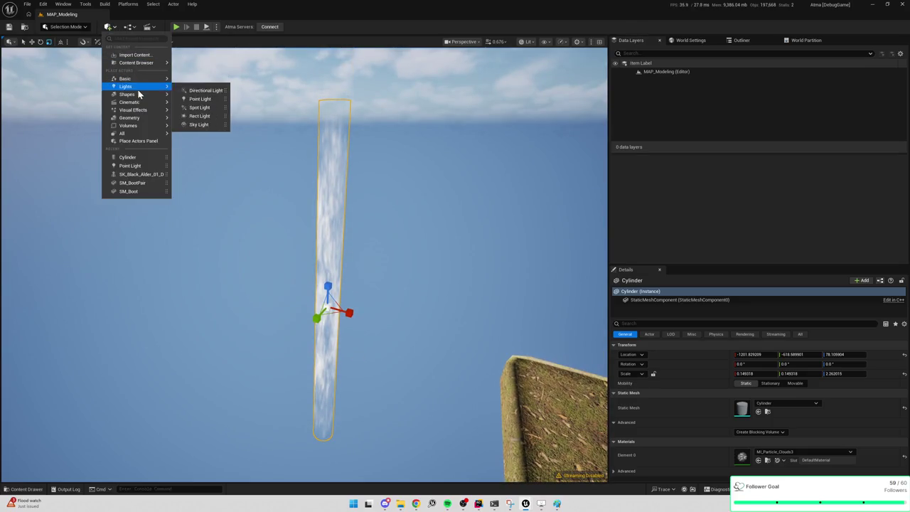
pyautogui.moveTo(137, 96)
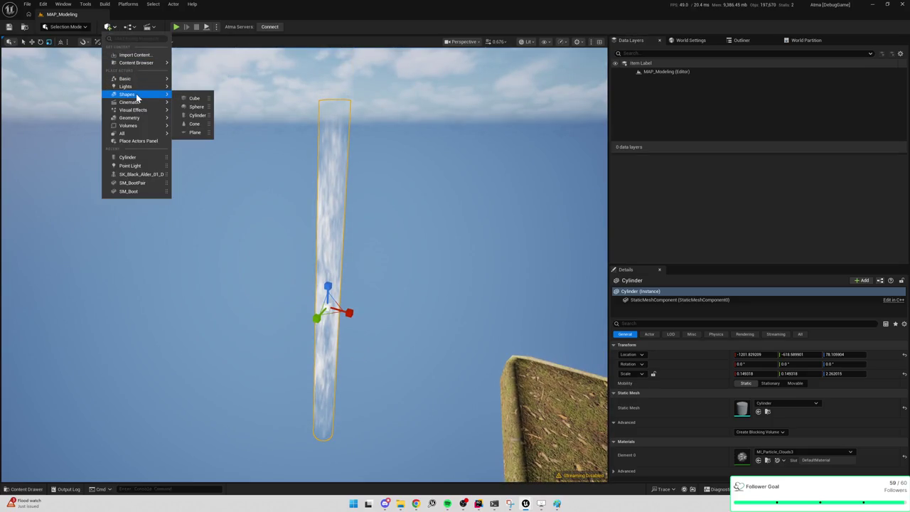
pyautogui.click(194, 124)
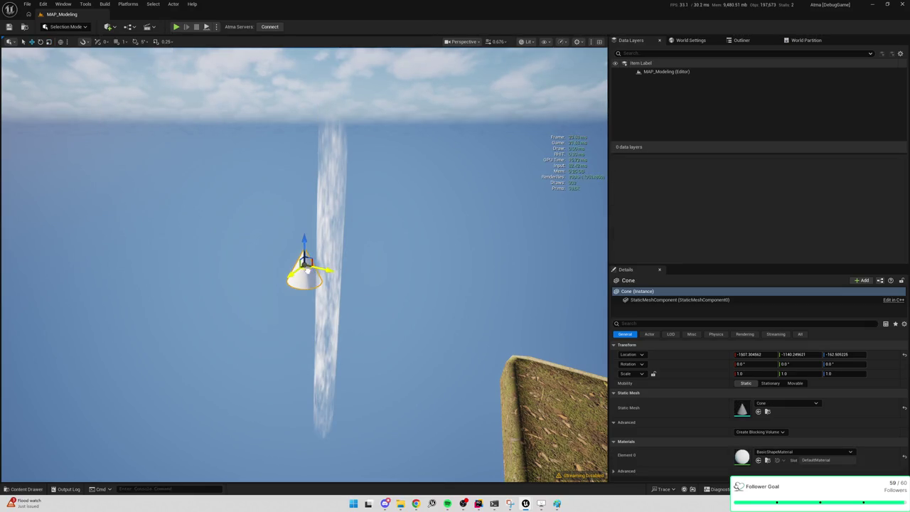
pyautogui.moveTo(305, 262); pyautogui.dragTo(274, 255)
pyautogui.click(781, 452)
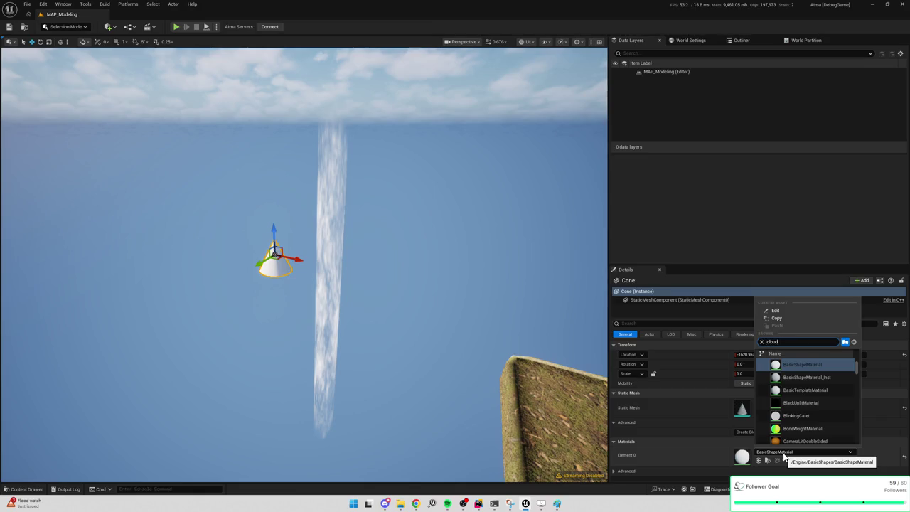
# Step: Apply MI_Particle_Clouds3 to the cone and stretch it to Z scale 5.866943 as a tall spire
pyautogui.click(804, 416)
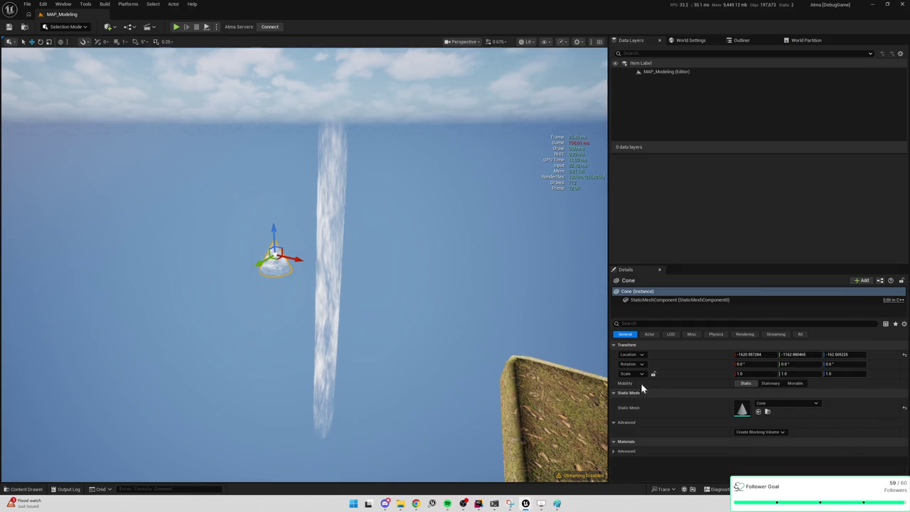
pyautogui.moveTo(410, 214)
pyautogui.mouseDown()
pyautogui.moveTo(391, 202)
pyautogui.moveTo(317, 228)
pyautogui.mouseUp()
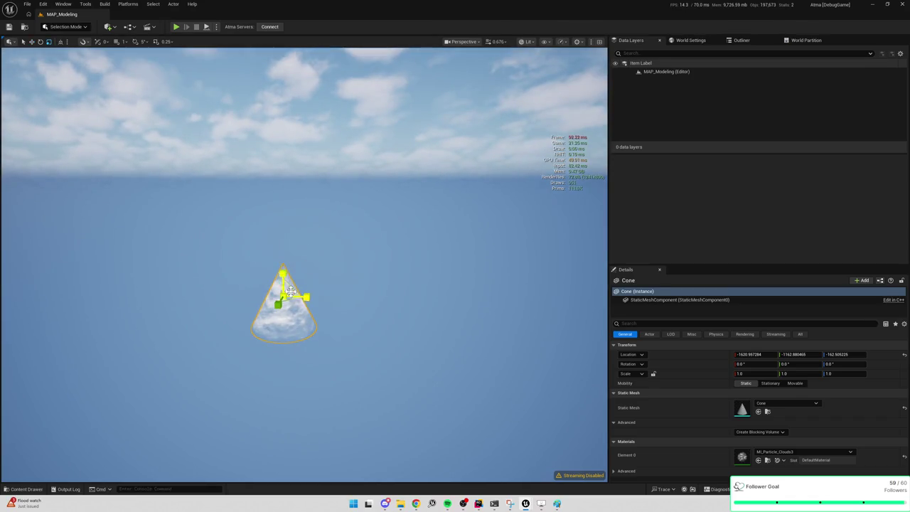
pyautogui.moveTo(283, 271)
pyautogui.mouseDown()
pyautogui.moveTo(283, 100)
pyautogui.moveTo(283, 170)
pyautogui.mouseUp()
pyautogui.moveTo(334, 334); pyautogui.dragTo(334, 300)
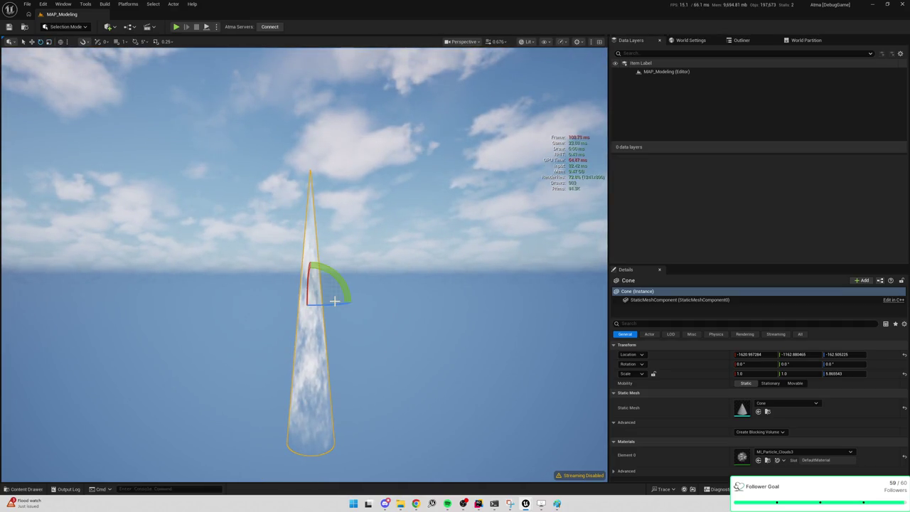
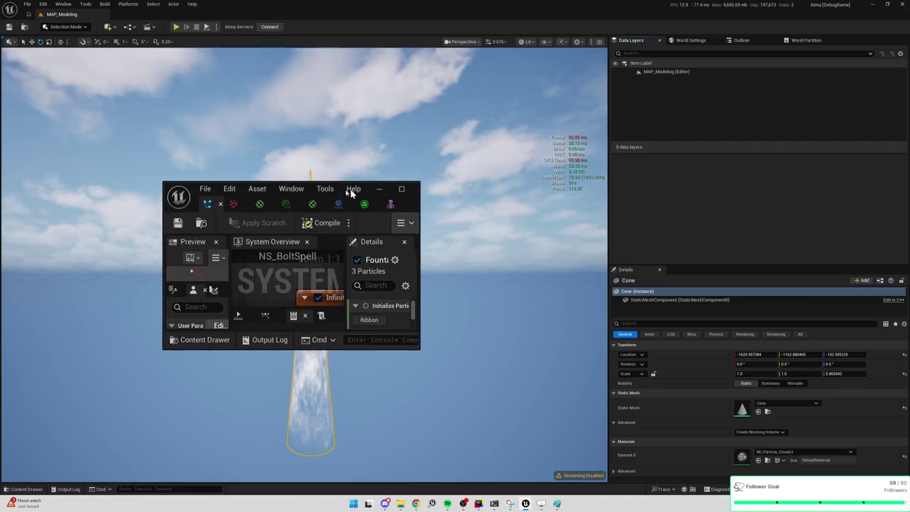
# Step: Maximize the NS_BoltSpell Niagara editor and pan the system graph into view
pyautogui.moveTo(364, 197); pyautogui.dragTo(440, 186)
pyautogui.doubleClick(435, 176)
pyautogui.moveTo(379, 236)
pyautogui.mouseDown()
pyautogui.moveTo(447, 245)
pyautogui.moveTo(452, 224)
pyautogui.mouseUp()
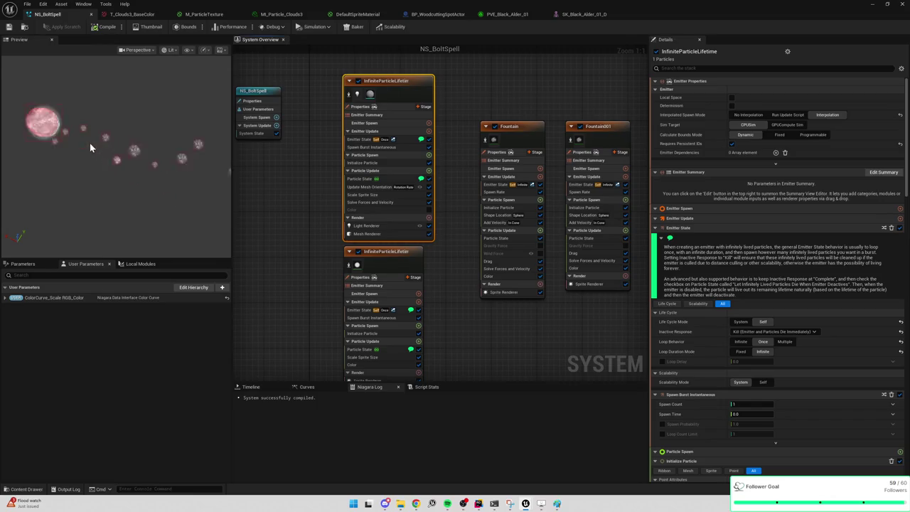
# Step: Disable and re-enable both InfiniteParticleLifetime emitters and the Fountain emitter to preview each
pyautogui.click(358, 81)
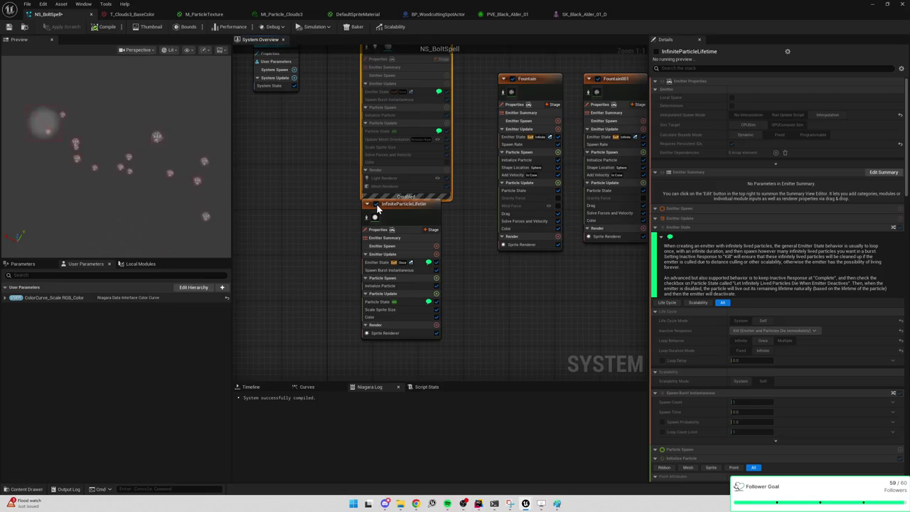
pyautogui.click(376, 203)
pyautogui.moveTo(330, 181); pyautogui.dragTo(345, 247)
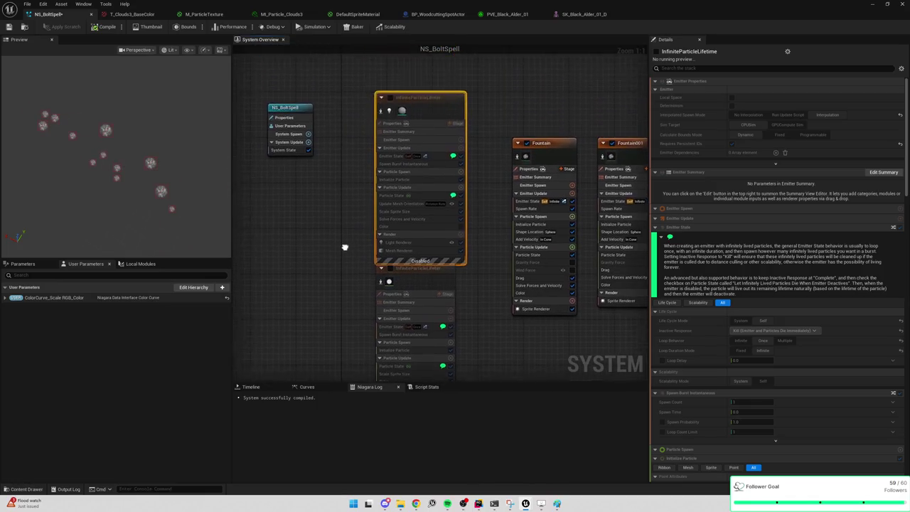
pyautogui.click(382, 270)
pyautogui.click(390, 98)
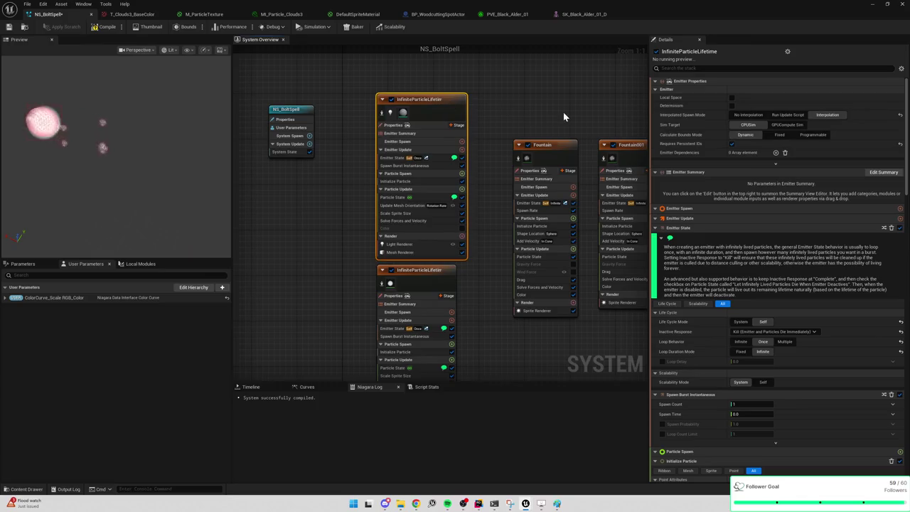
pyautogui.moveTo(563, 111); pyautogui.dragTo(510, 102)
pyautogui.click(475, 136)
pyautogui.click(474, 136)
# Step: Rename the Fountain001 emitter to 'Spears'
pyautogui.doubleClick(585, 137)
pyautogui.write('Spears')
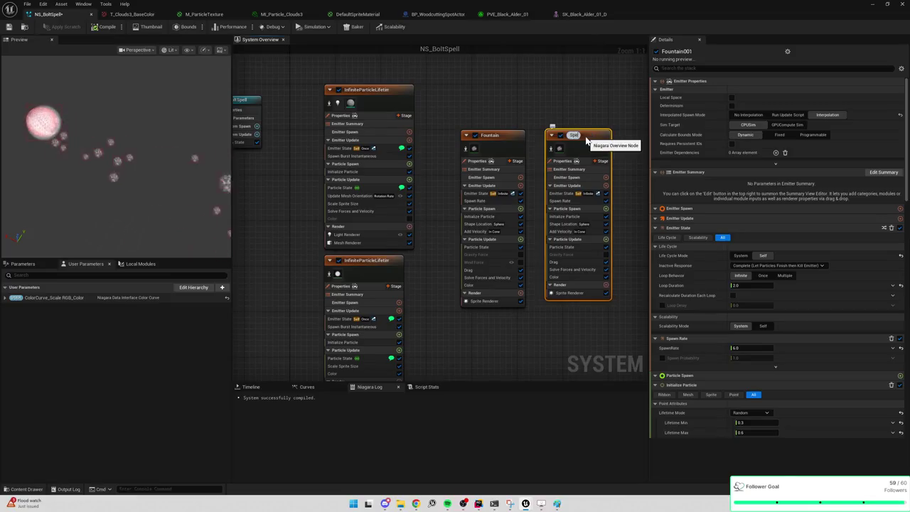
pyautogui.press('Return')
# Step: Replace Spears' Sprite Renderer with a Mesh Renderer
pyautogui.scroll(-2, 812, 299)
pyautogui.scroll(-3, 812, 301)
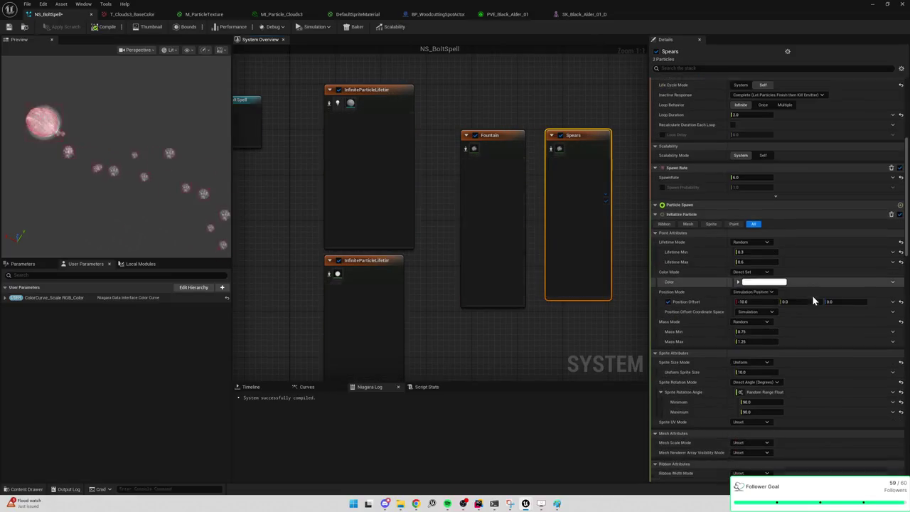
pyautogui.click(573, 293)
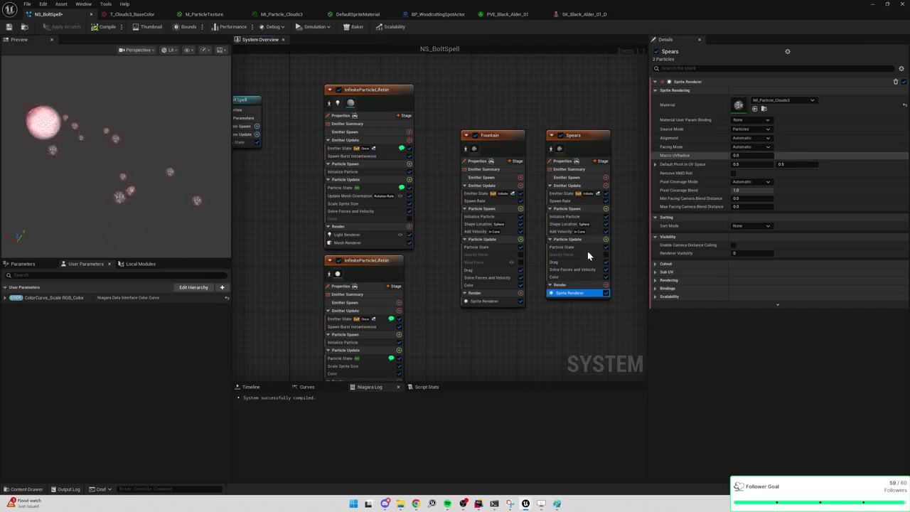
pyautogui.press('Delete')
pyautogui.click(606, 278)
pyautogui.write('mesh')
pyautogui.click(601, 300)
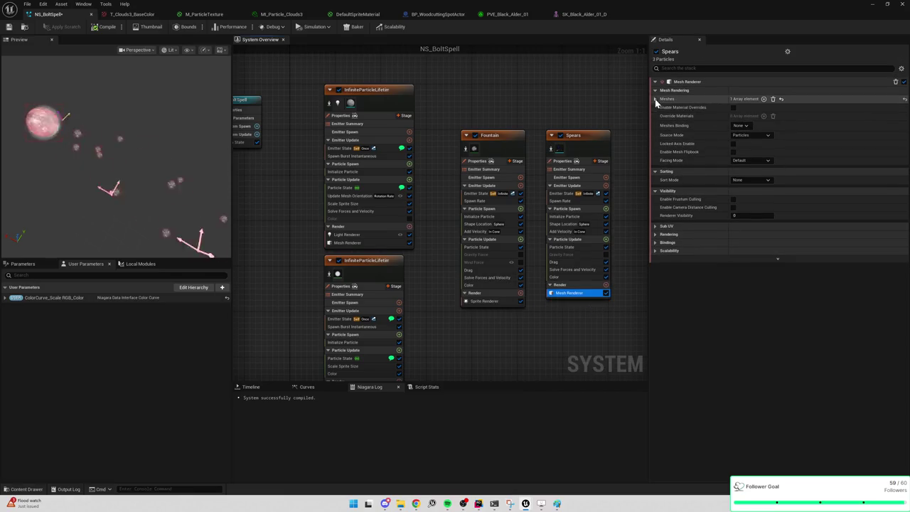
# Step: Set the Mesh Renderer's mesh to Cone and enable material overrides
pyautogui.click(665, 99)
pyautogui.click(764, 109)
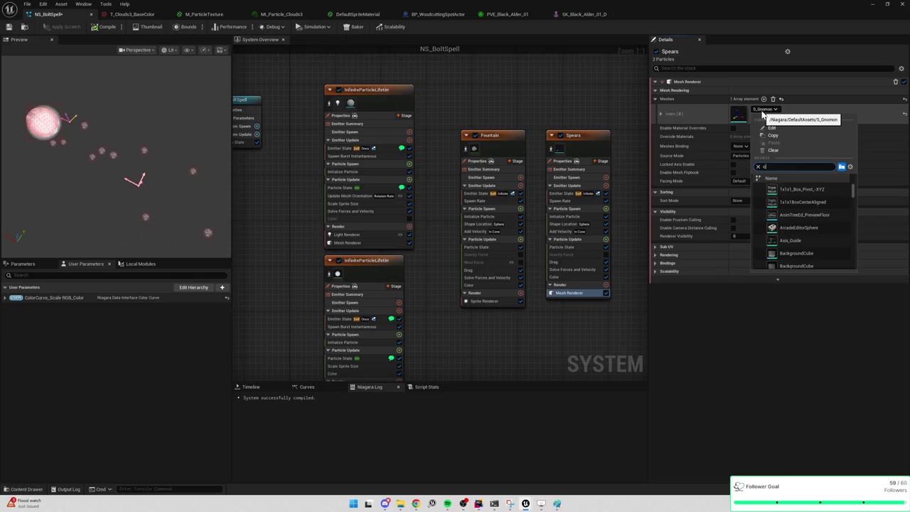
pyautogui.write('cone')
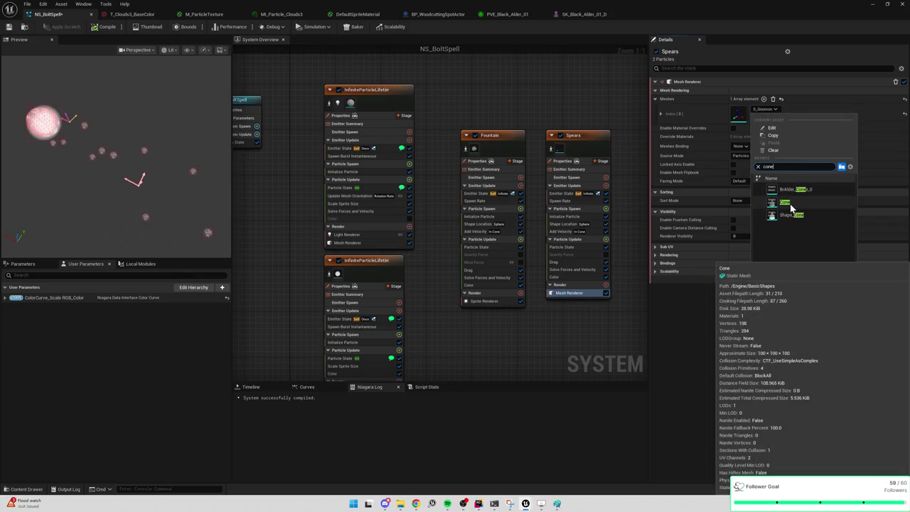
pyautogui.click(792, 216)
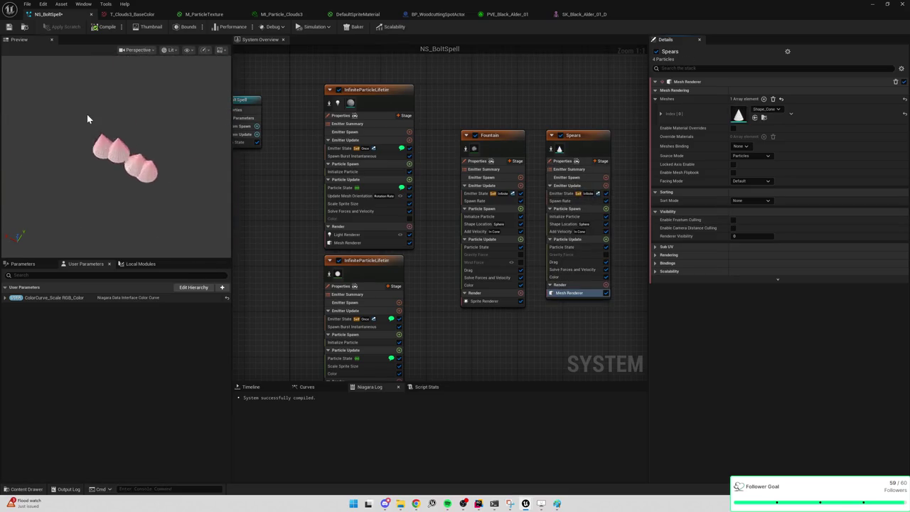
pyautogui.click(772, 111)
pyautogui.write('cone')
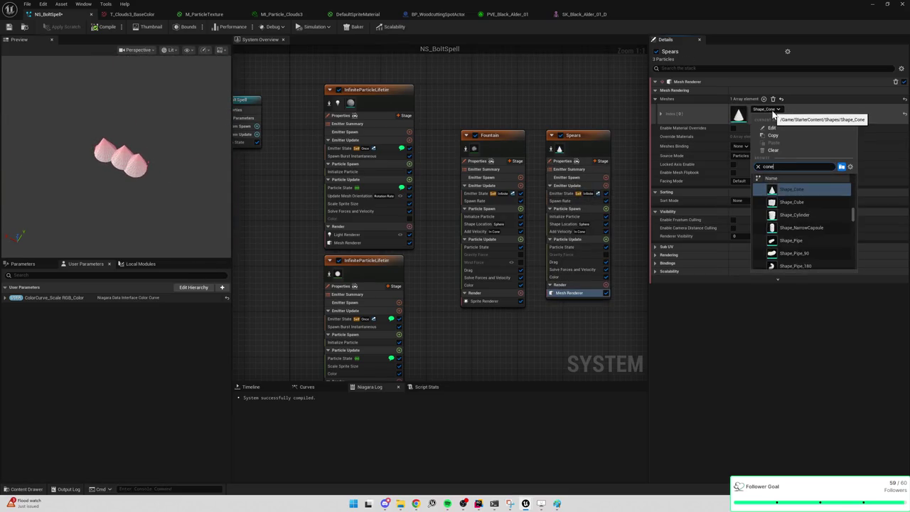
pyautogui.click(789, 204)
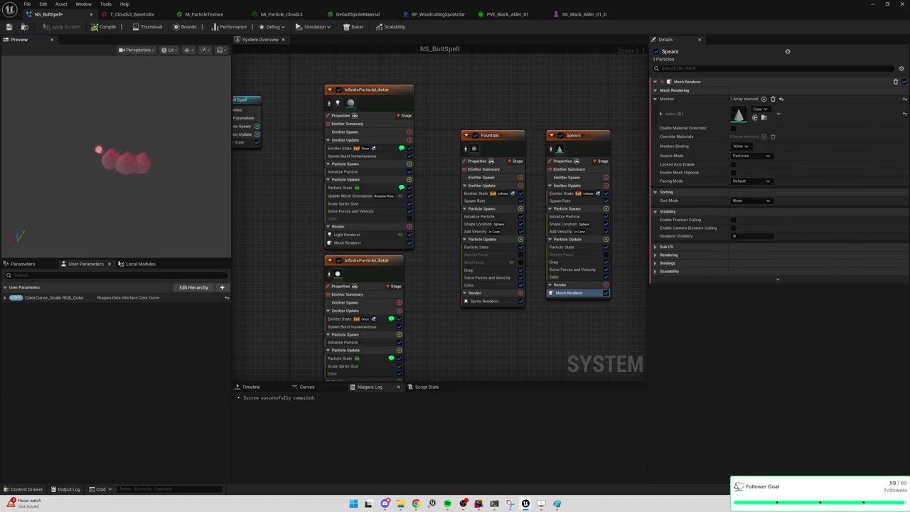
pyautogui.click(733, 128)
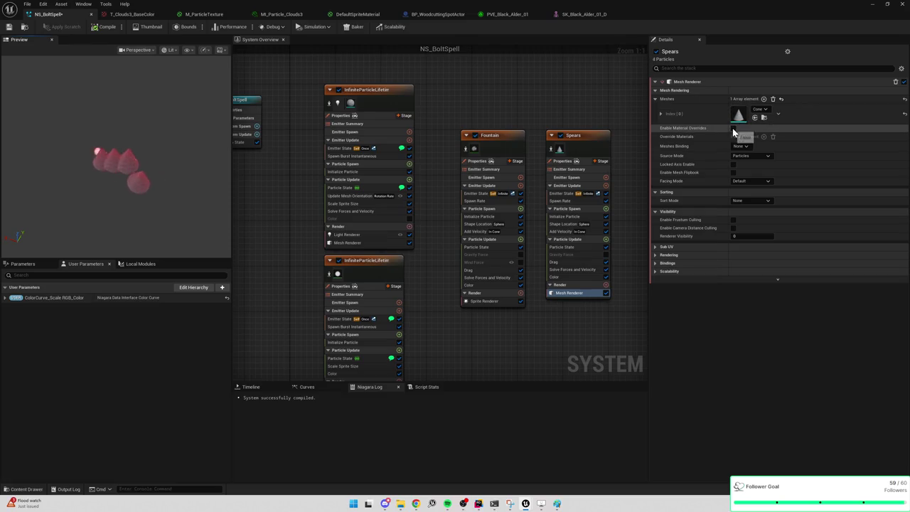
# Step: Add an override material slot set to MI_Particle_Clouds3
pyautogui.click(763, 135)
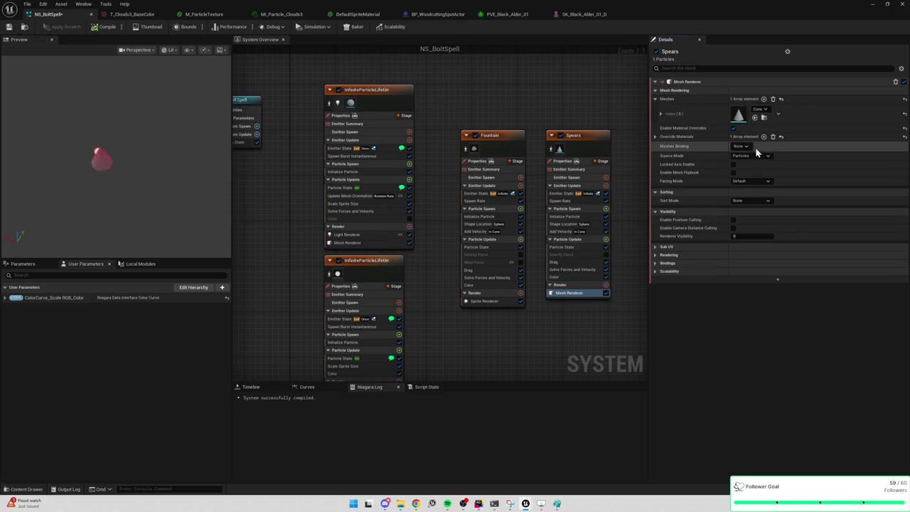
pyautogui.click(661, 146)
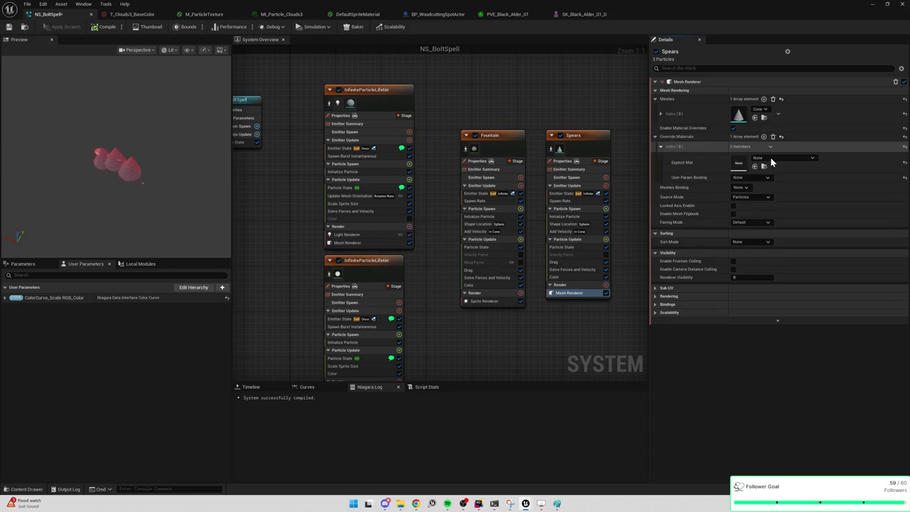
pyautogui.click(773, 158)
pyautogui.write('clouds')
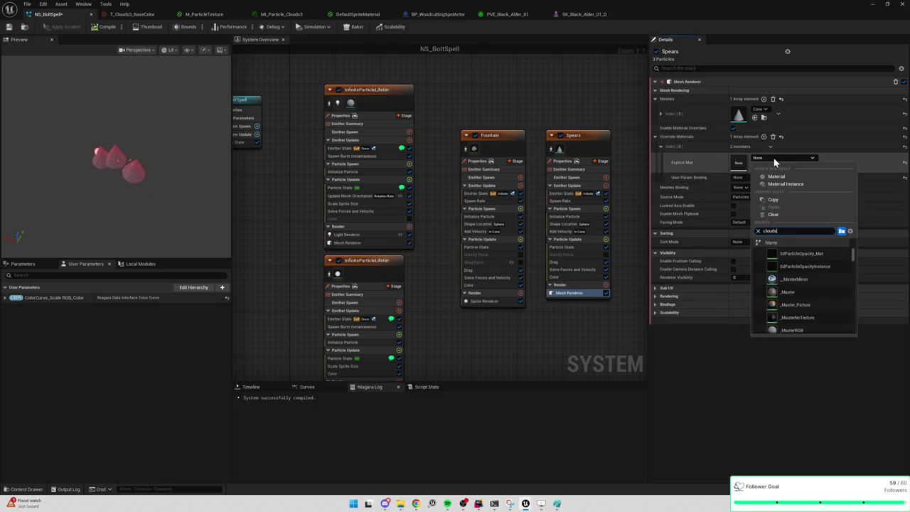
pyautogui.click(800, 305)
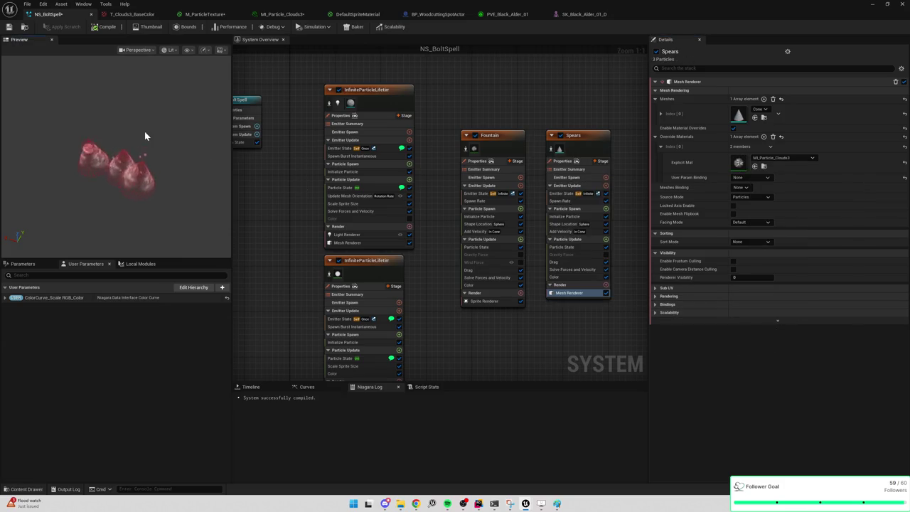
# Step: Switch the particle mesh back to Shape_Cone
pyautogui.click(764, 110)
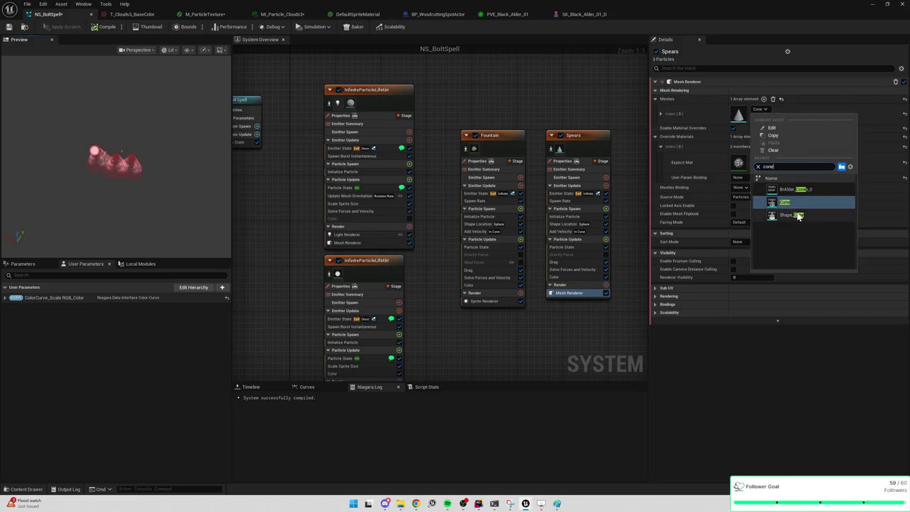
pyautogui.click(786, 207)
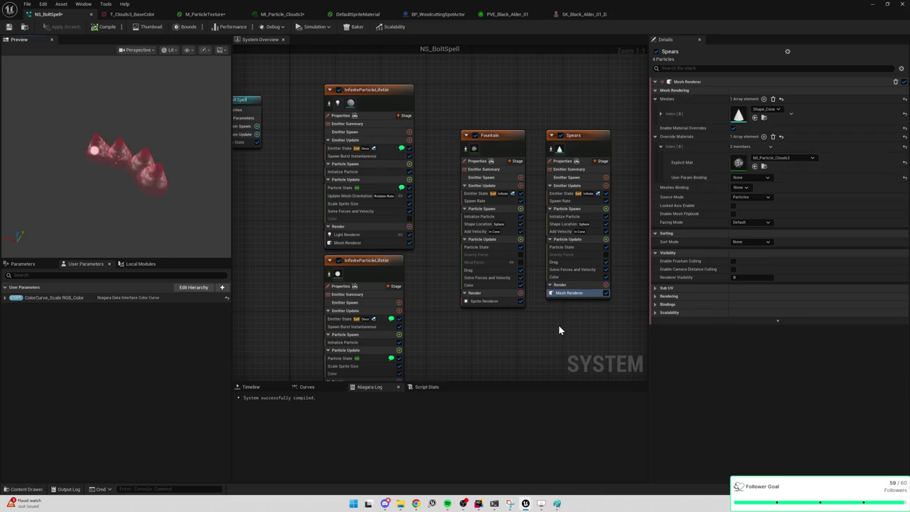
pyautogui.click(581, 261)
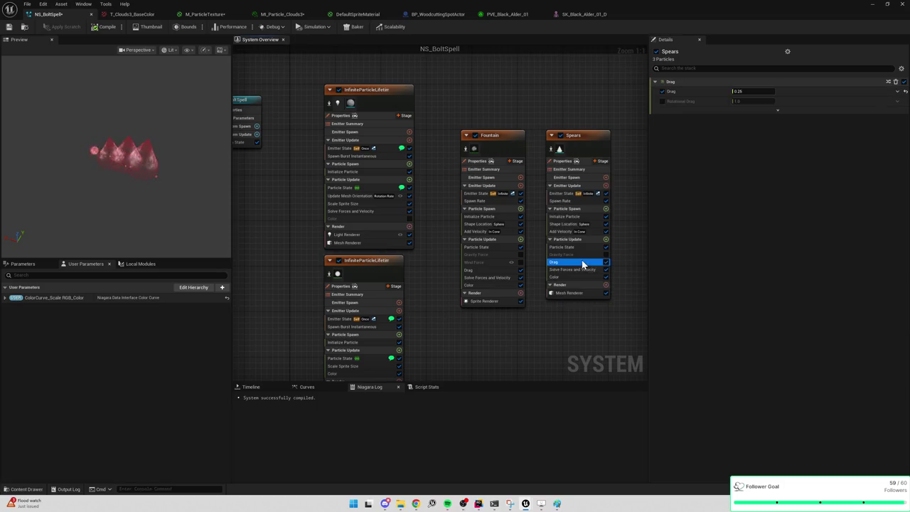
pyautogui.click(561, 294)
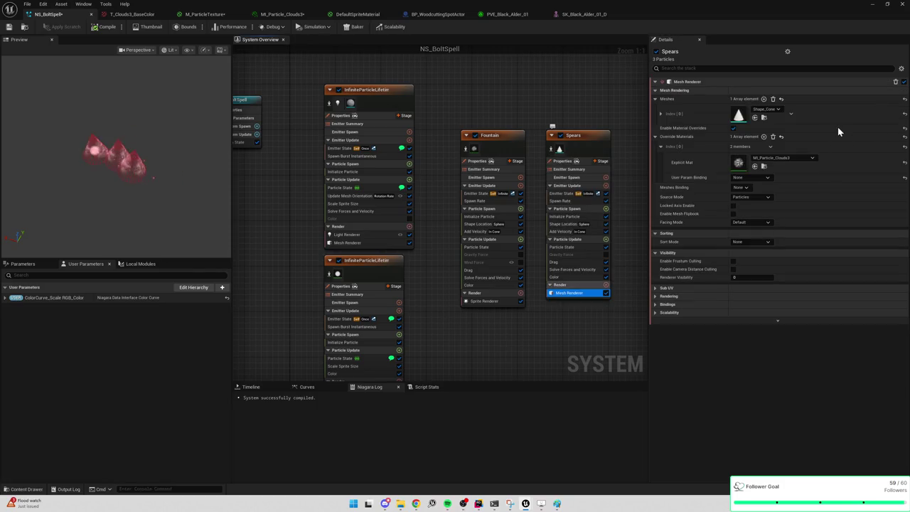
pyautogui.click(567, 216)
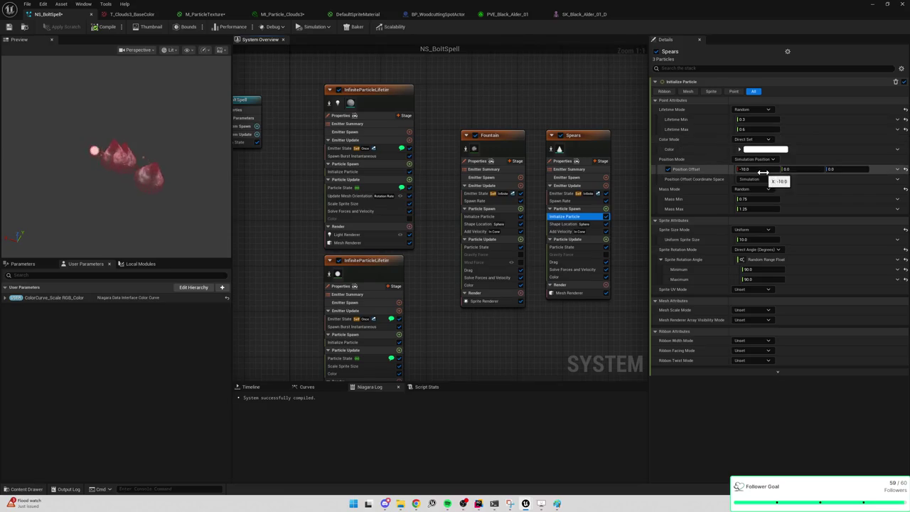
pyautogui.click(760, 268)
pyautogui.write('0')
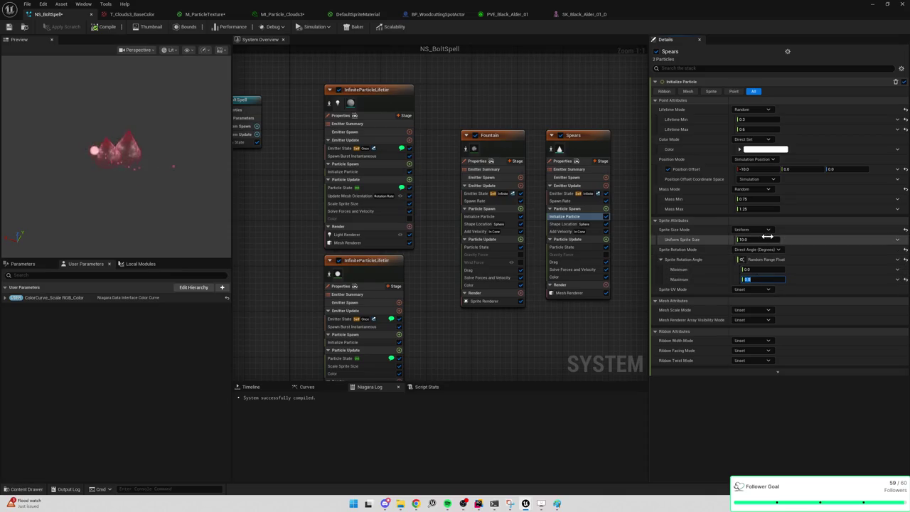
pyautogui.click(738, 310)
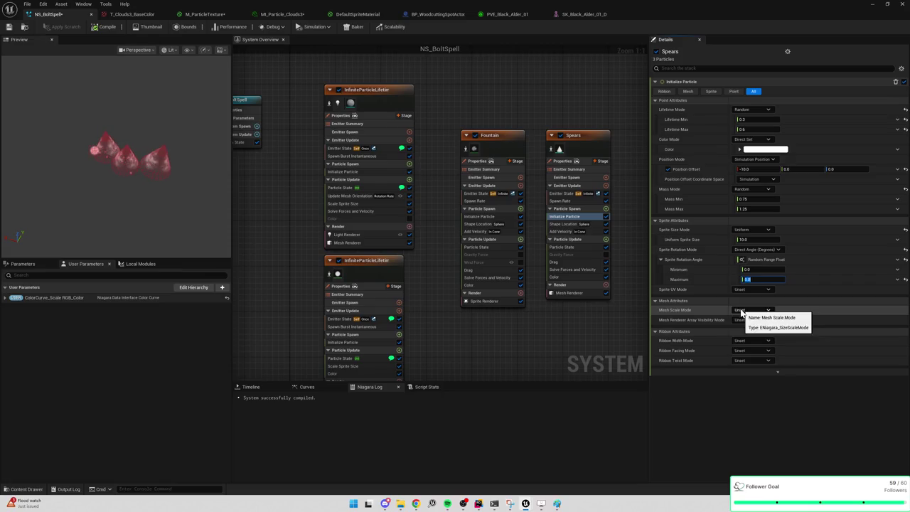
pyautogui.click(750, 330)
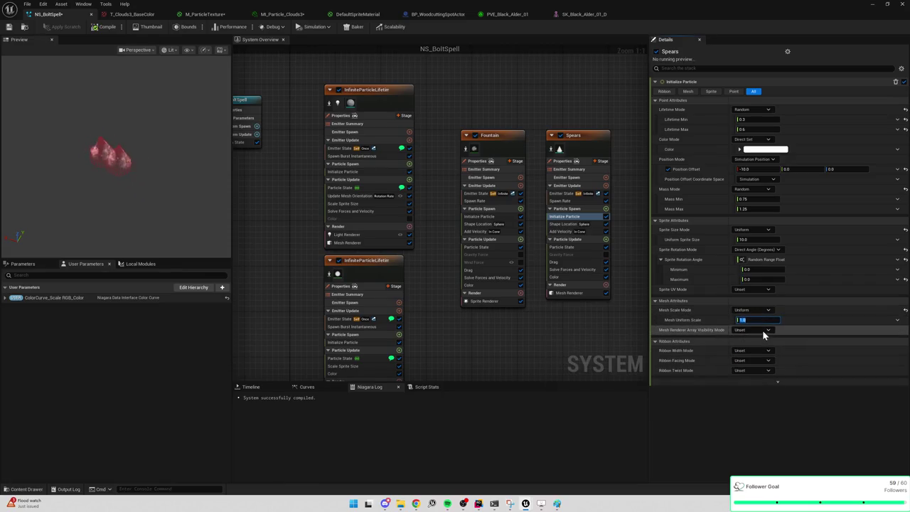
pyautogui.click(762, 330)
pyautogui.click(700, 331)
pyautogui.click(750, 319)
pyautogui.write('2')
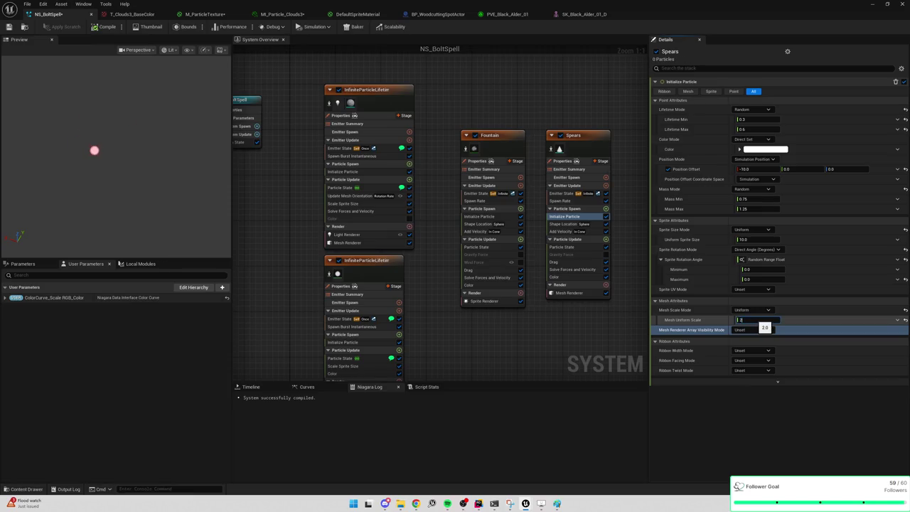
pyautogui.write('1.0')
pyautogui.press('Return')
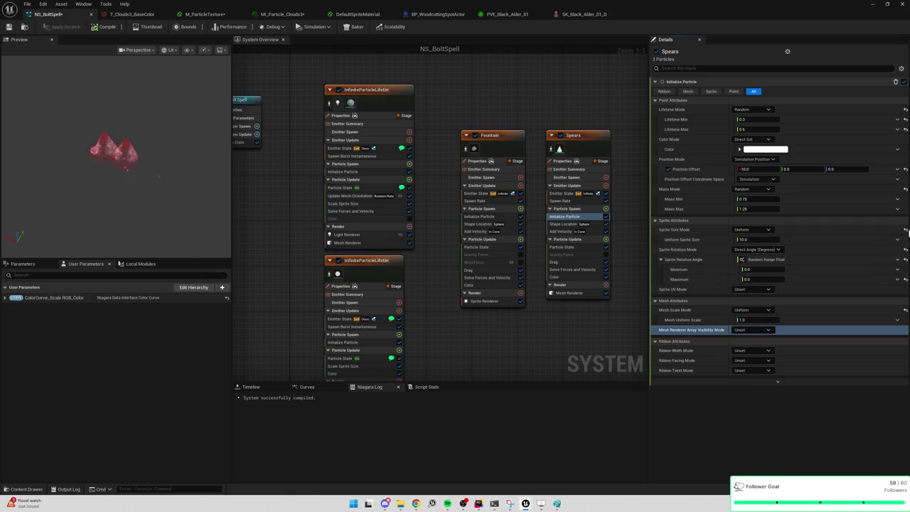
pyautogui.click(756, 231)
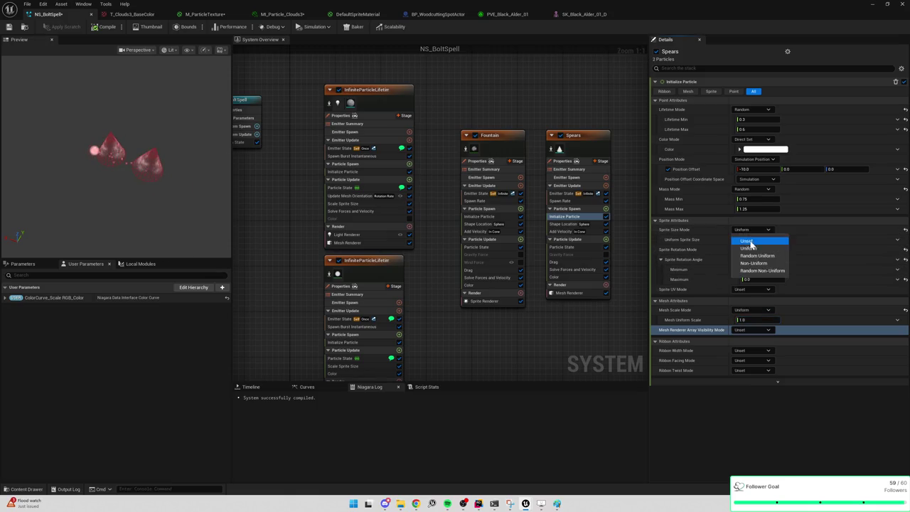
pyautogui.click(752, 240)
pyautogui.click(757, 241)
pyautogui.click(757, 251)
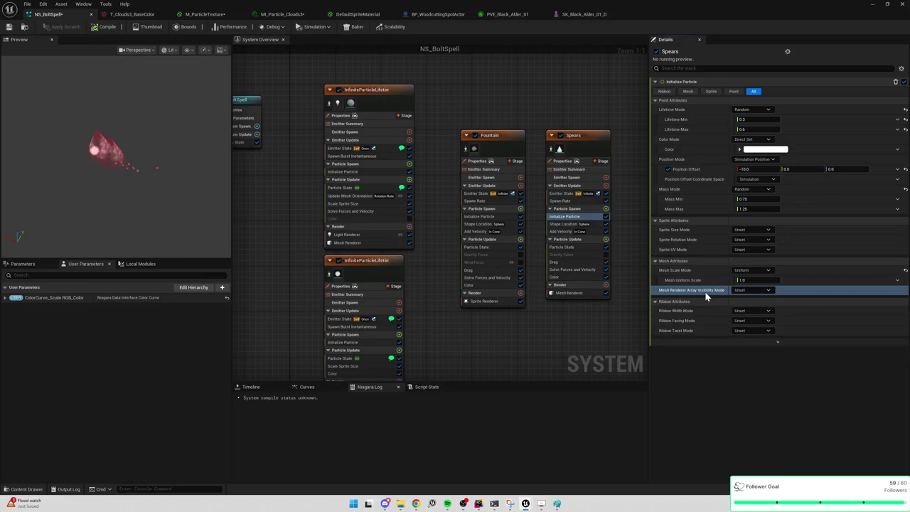
pyautogui.moveTo(707, 298)
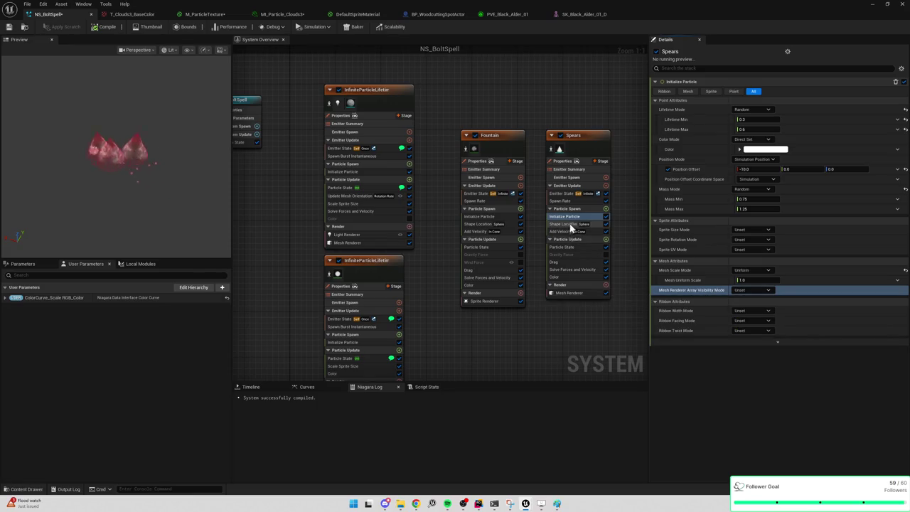
pyautogui.click(547, 203)
pyautogui.write('rotati')
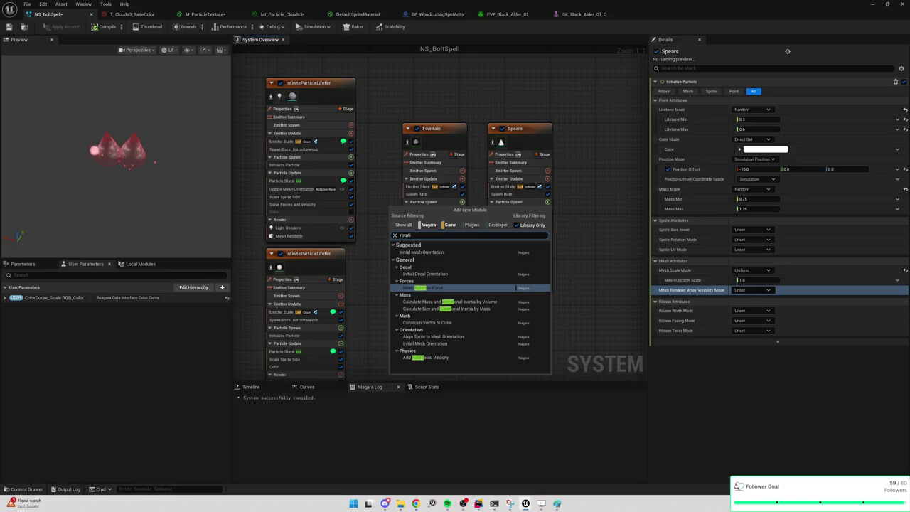
pyautogui.press('Escape')
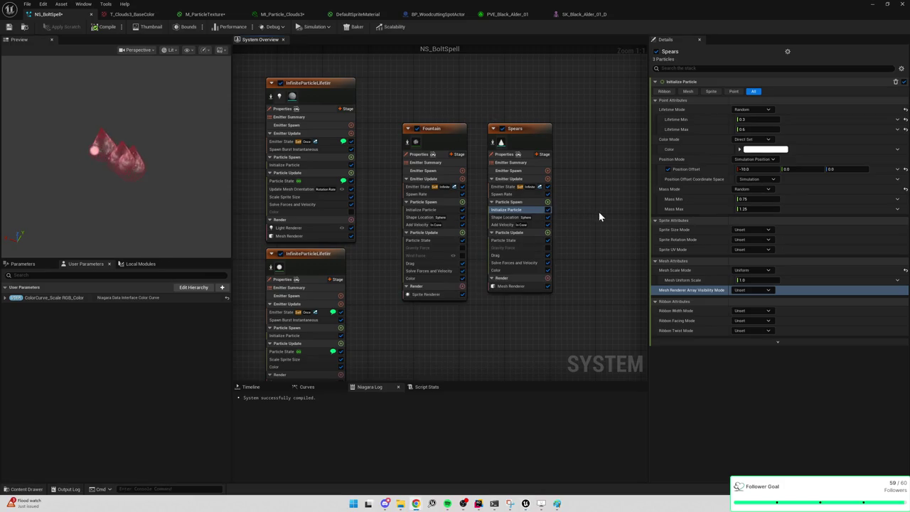
pyautogui.click(872, 4)
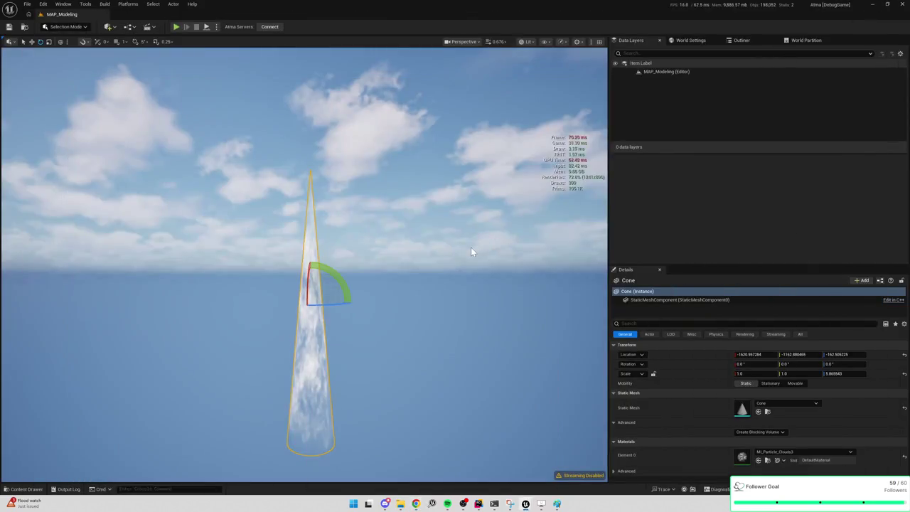
pyautogui.press('w')
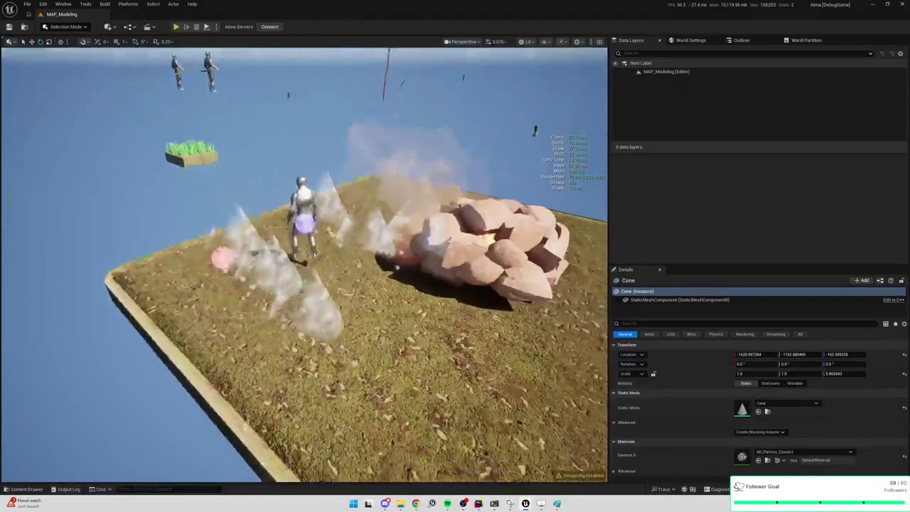
pyautogui.click(525, 503)
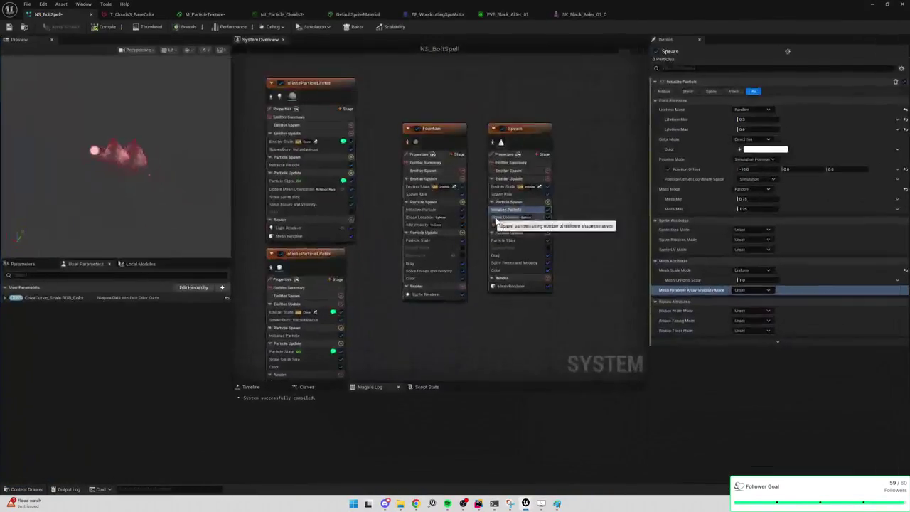
# Step: Search 'rot' and add Initial Mesh Orientation to Spears' Particle Spawn stage
pyautogui.click(534, 216)
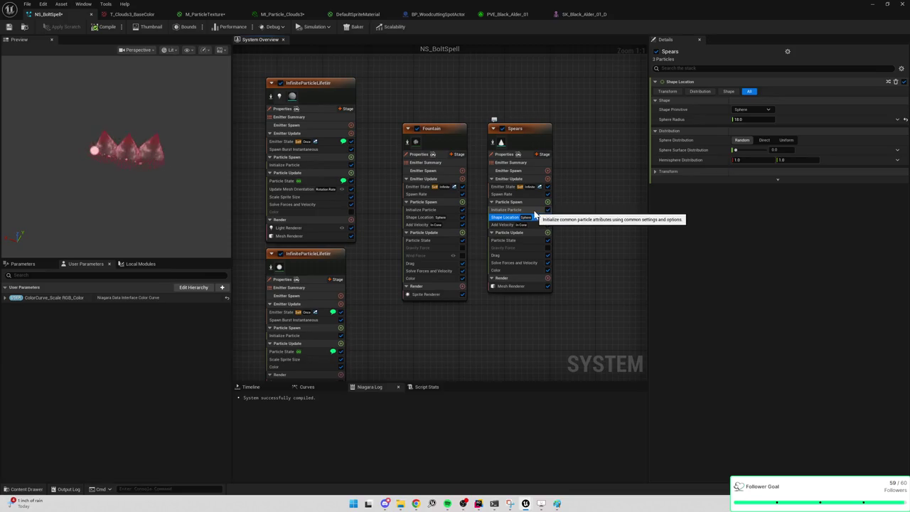
pyautogui.click(538, 210)
pyautogui.click(547, 202)
pyautogui.write('transf')
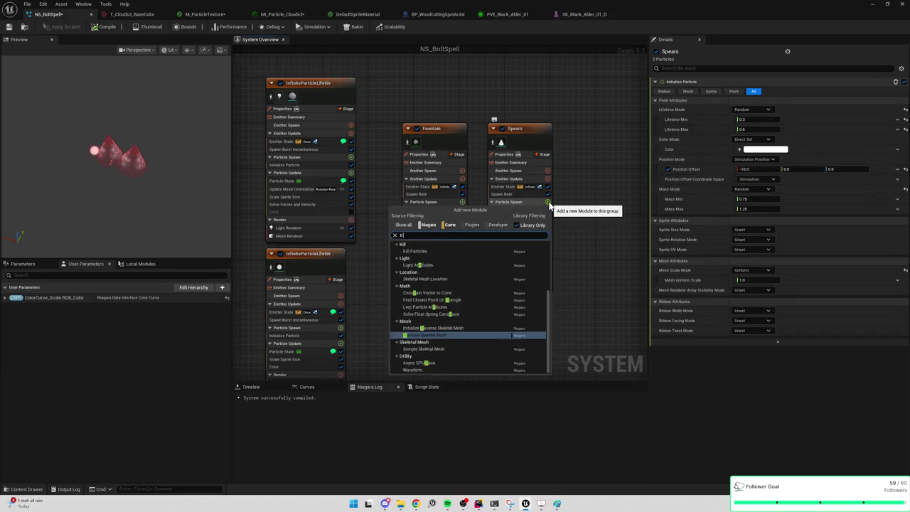
pyautogui.press('BackSpace')
pyautogui.press('BackSpace')
pyautogui.press('BackSpace')
pyautogui.write('rotat')
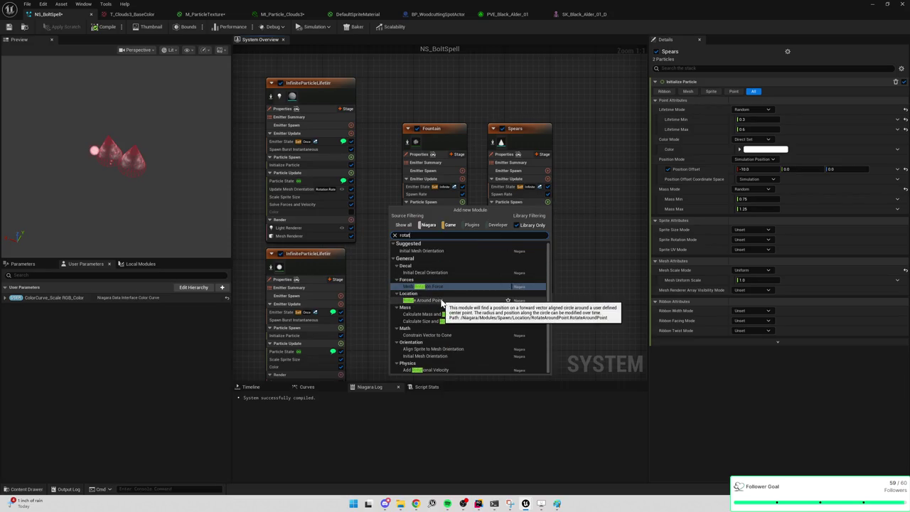
pyautogui.click(439, 356)
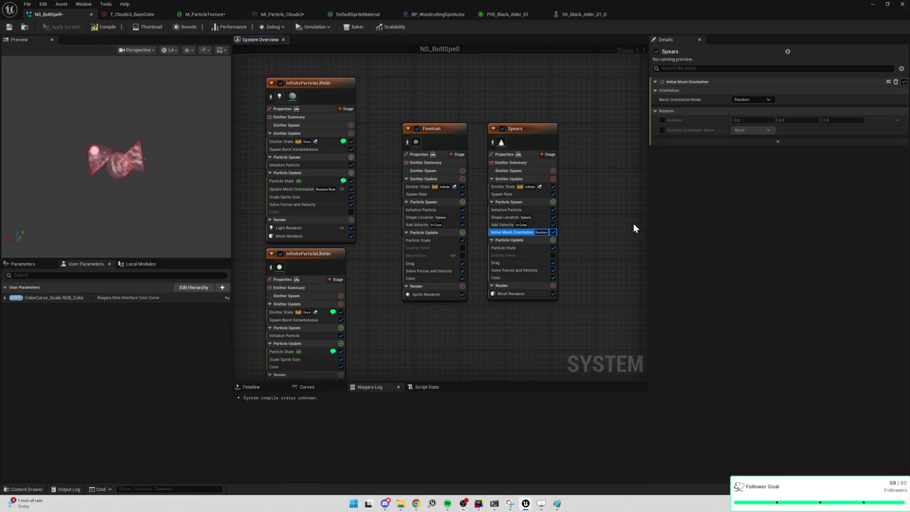
# Step: Set the Mesh Orientation Mode to Orient to Vector
pyautogui.click(746, 99)
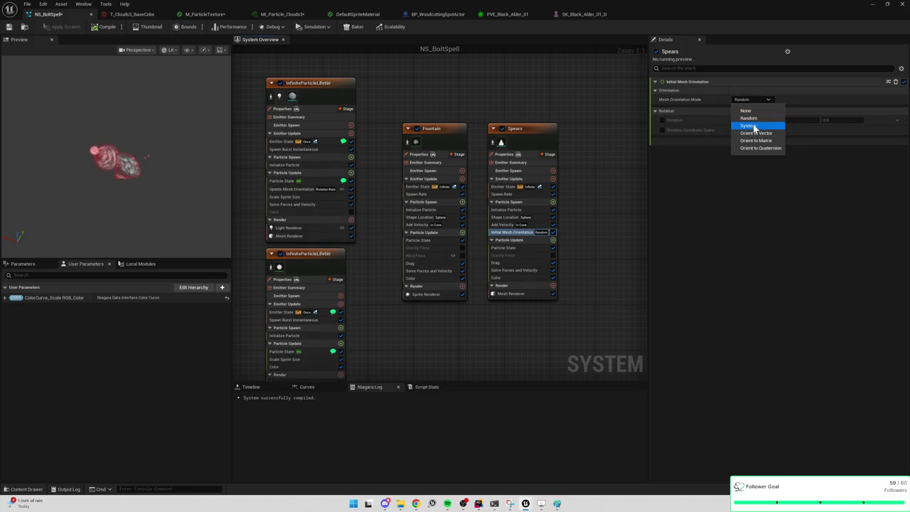
pyautogui.click(751, 125)
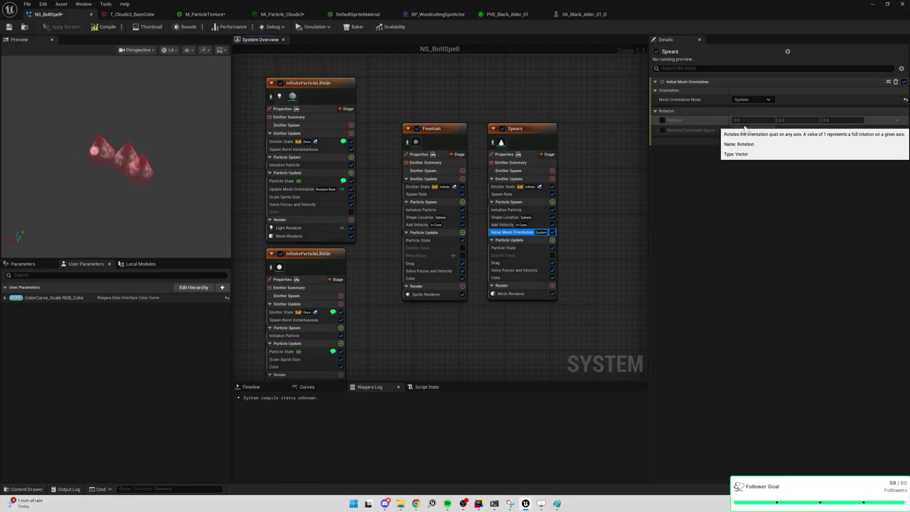
pyautogui.click(755, 99)
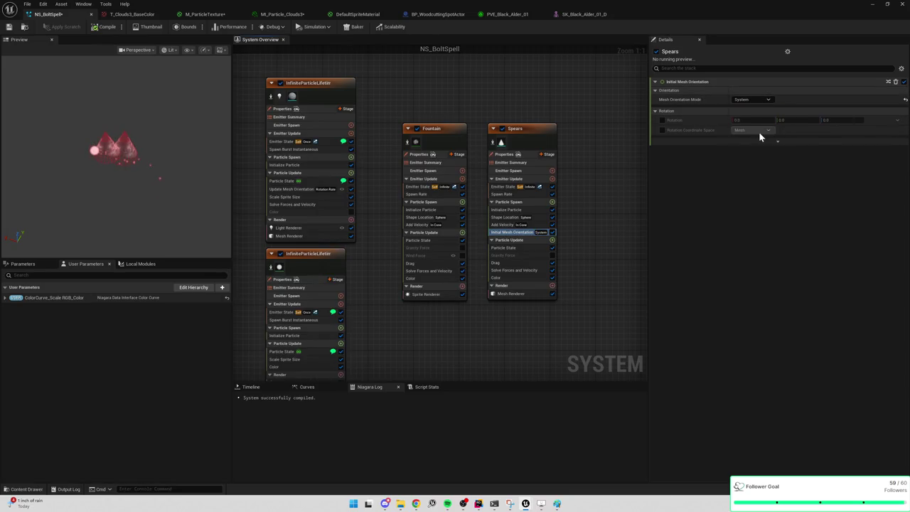
pyautogui.click(759, 132)
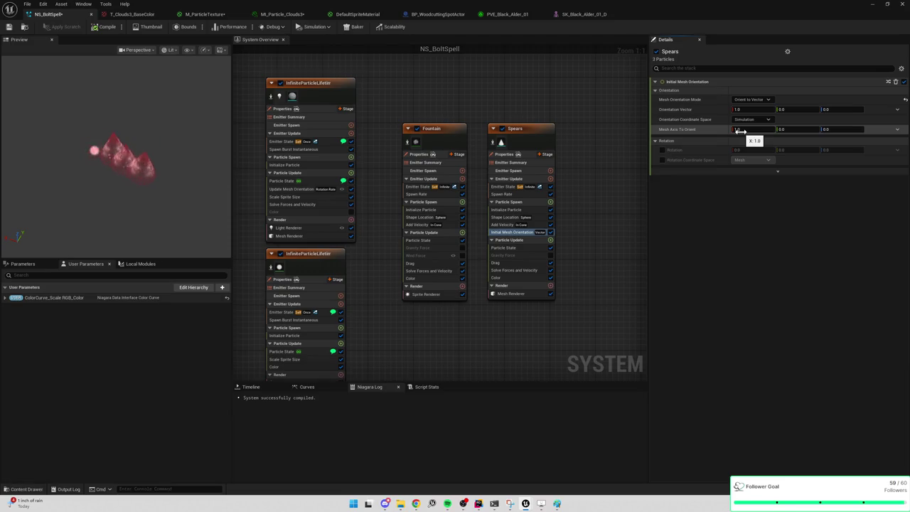
# Step: Set the Orientation Vector to 1, 0, 0, leaving Mesh Axis To Orient at 1, 0, 0
pyautogui.click(750, 112)
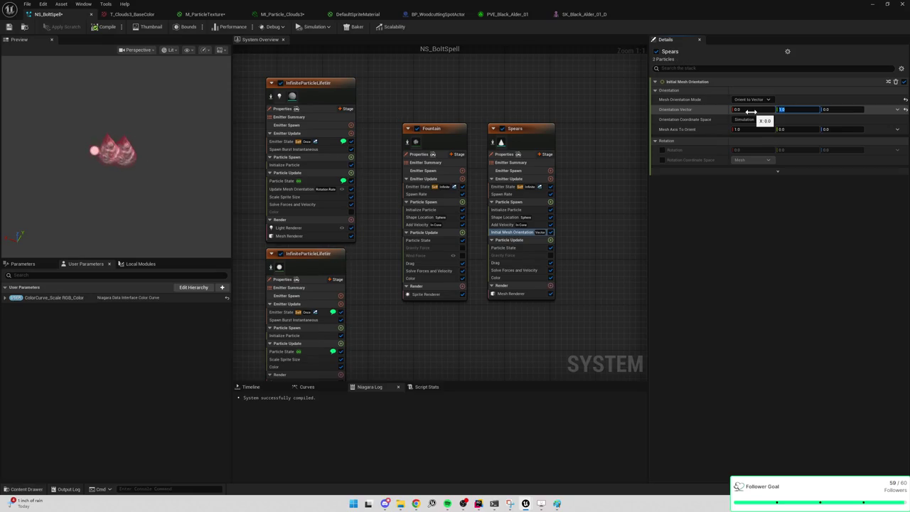
pyautogui.click(750, 112)
pyautogui.write('1')
pyautogui.click(793, 111)
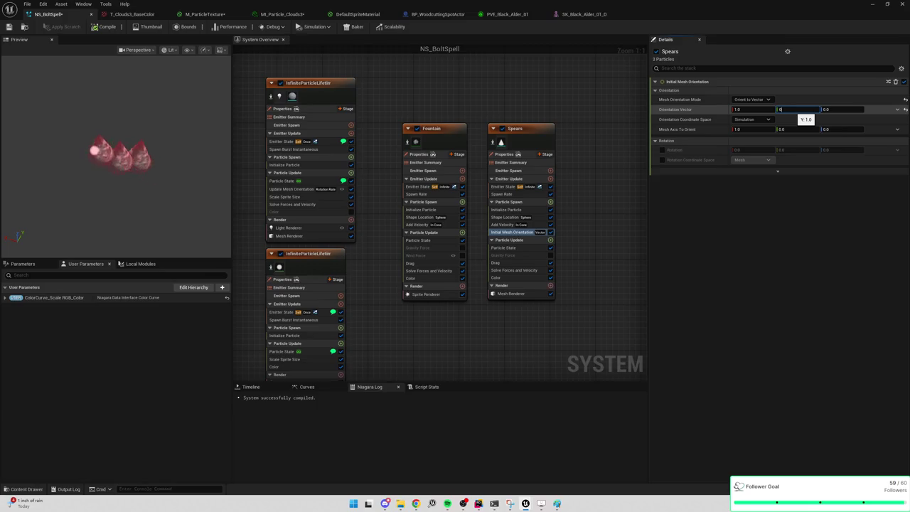
pyautogui.press('Return')
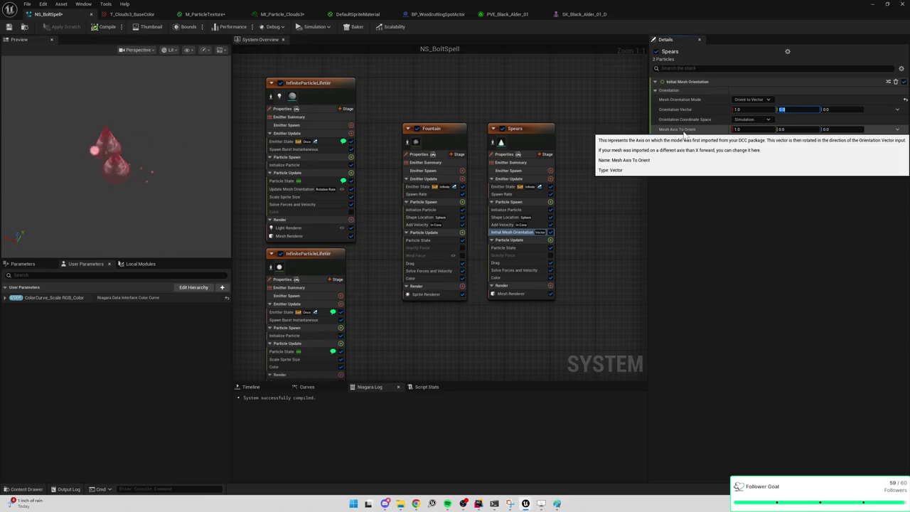
pyautogui.click(782, 130)
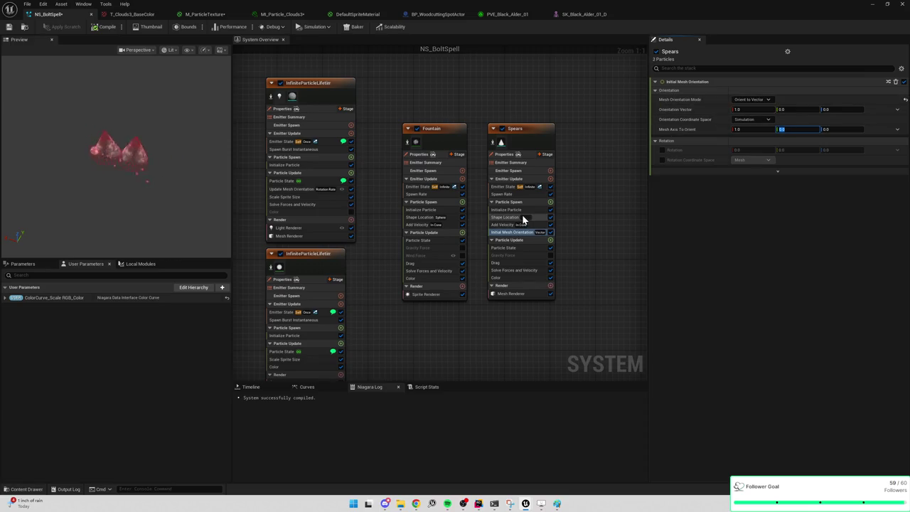
# Step: Move Initial Mesh Orientation above Add Velocity in Spears' Particle Spawn
pyautogui.click(519, 232)
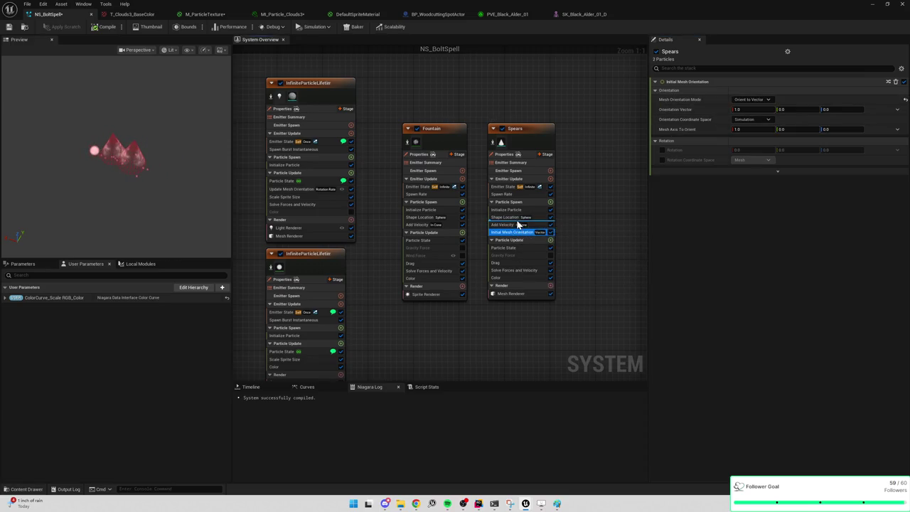
pyautogui.moveTo(518, 224); pyautogui.dragTo(518, 222)
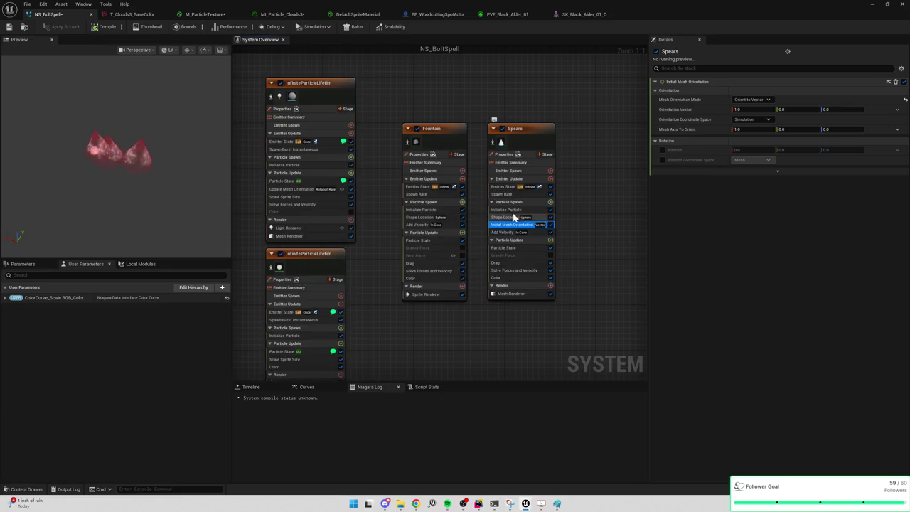
pyautogui.click(514, 211)
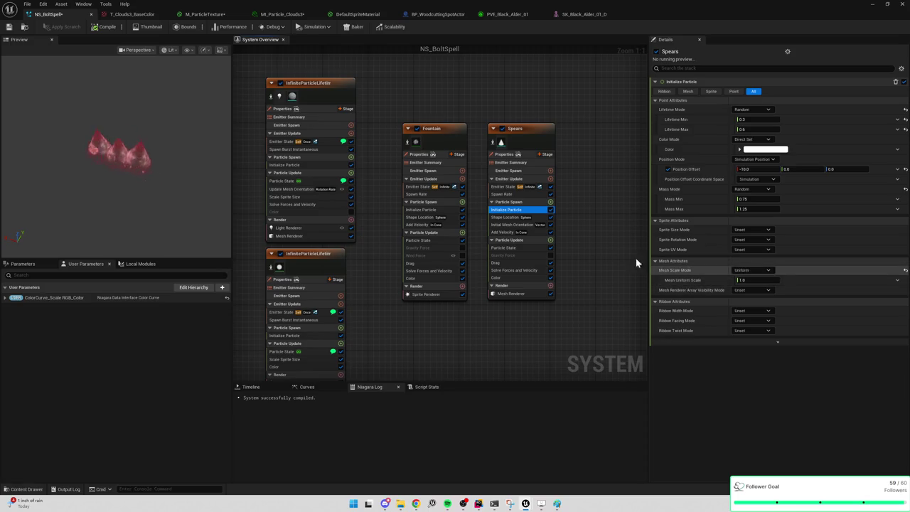
# Step: Set the Mesh Renderer Facing Mode to Velocity after trying camera modes, then minimize the editor
pyautogui.click(509, 294)
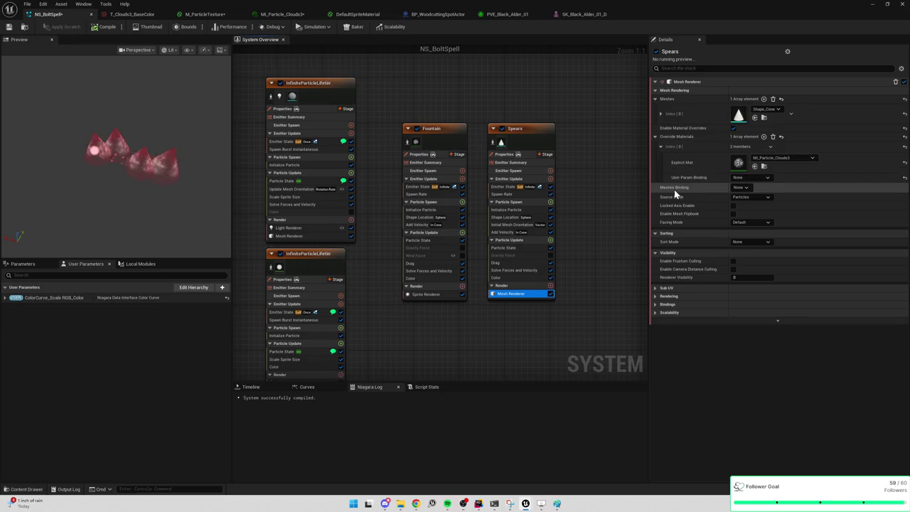
pyautogui.click(740, 187)
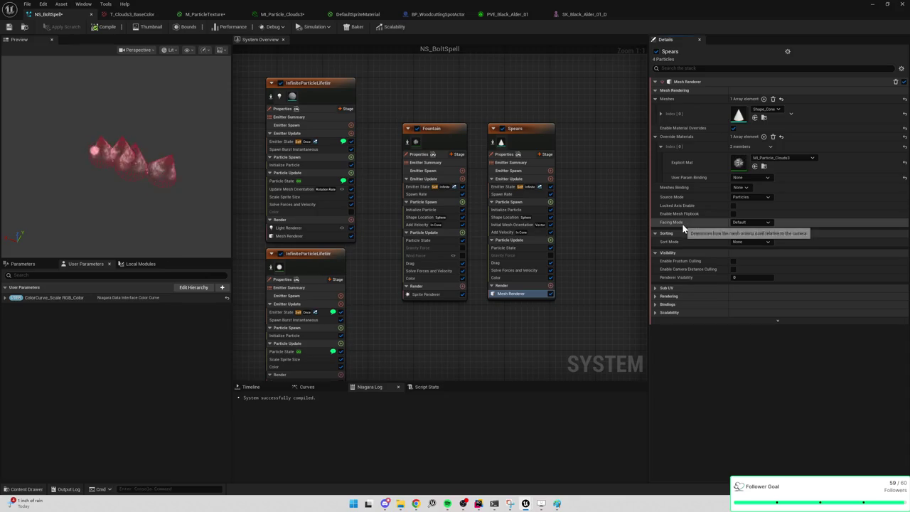
pyautogui.click(751, 222)
pyautogui.click(742, 235)
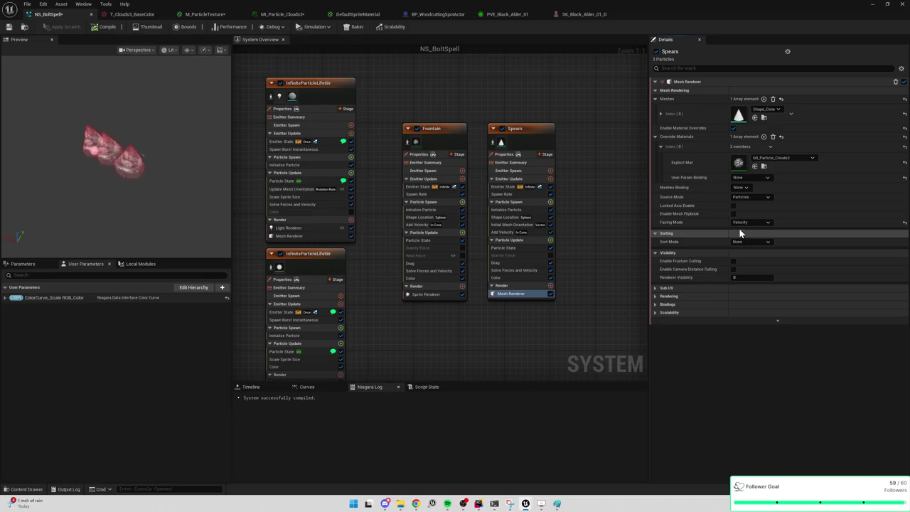
pyautogui.click(743, 223)
pyautogui.click(746, 243)
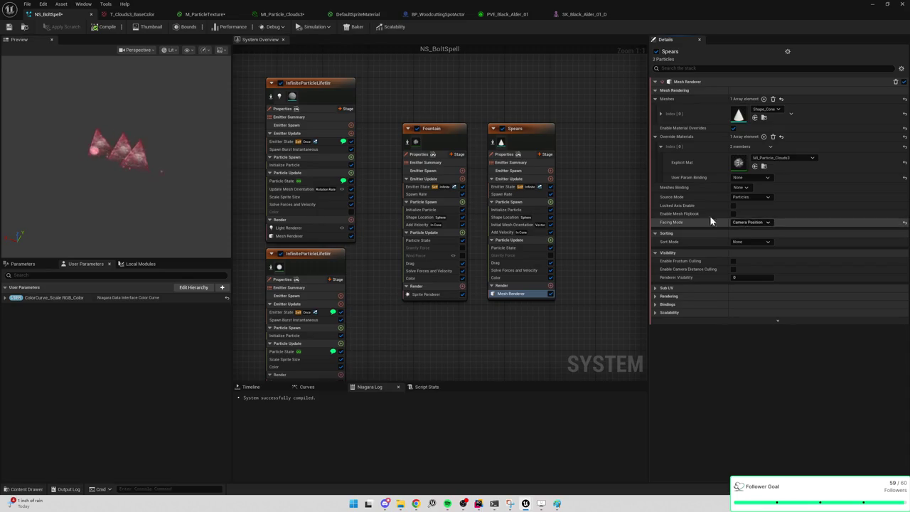
pyautogui.click(748, 222)
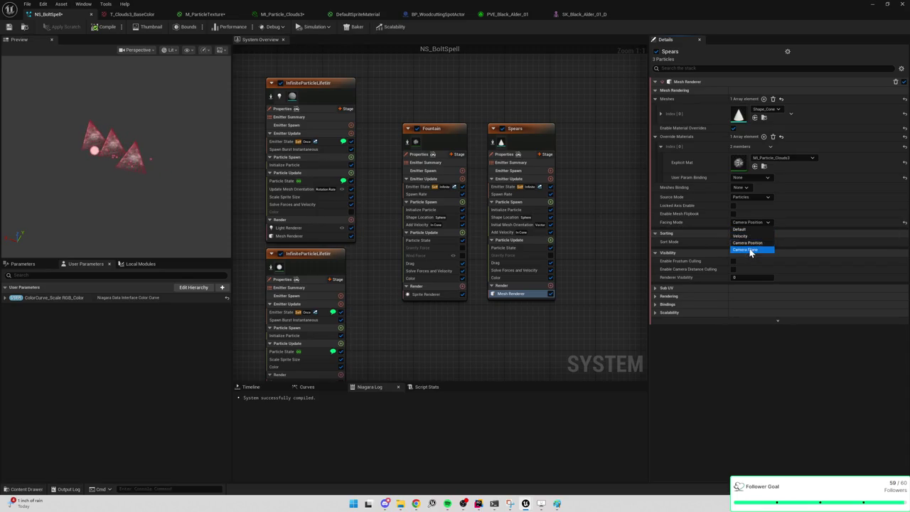
pyautogui.click(748, 248)
pyautogui.click(755, 222)
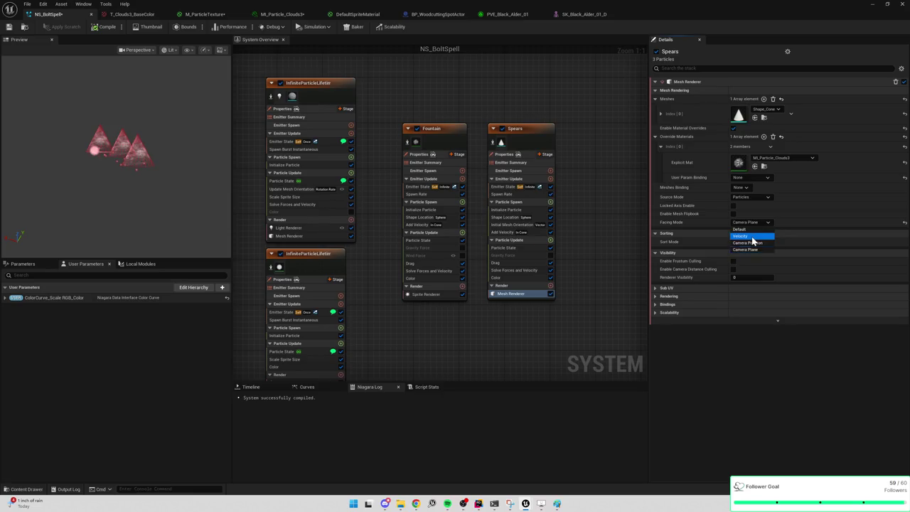
pyautogui.click(751, 236)
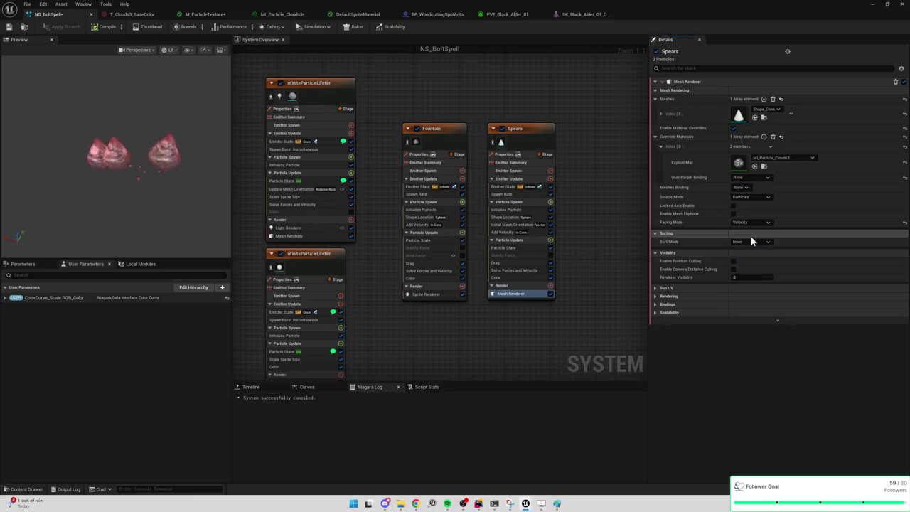
pyautogui.click(879, 4)
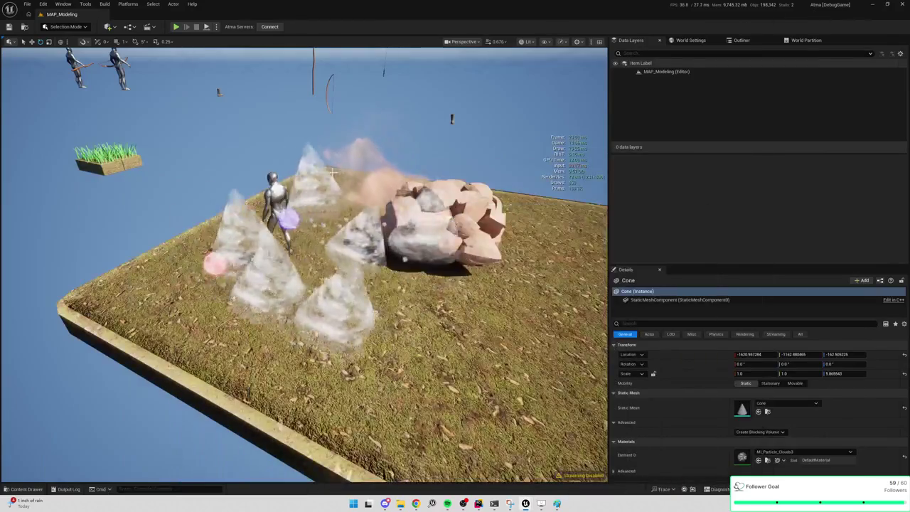
# Step: Place a cylinder via Quick Add, frame it, then delete it
pyautogui.hotkey('ctrl', 'space')
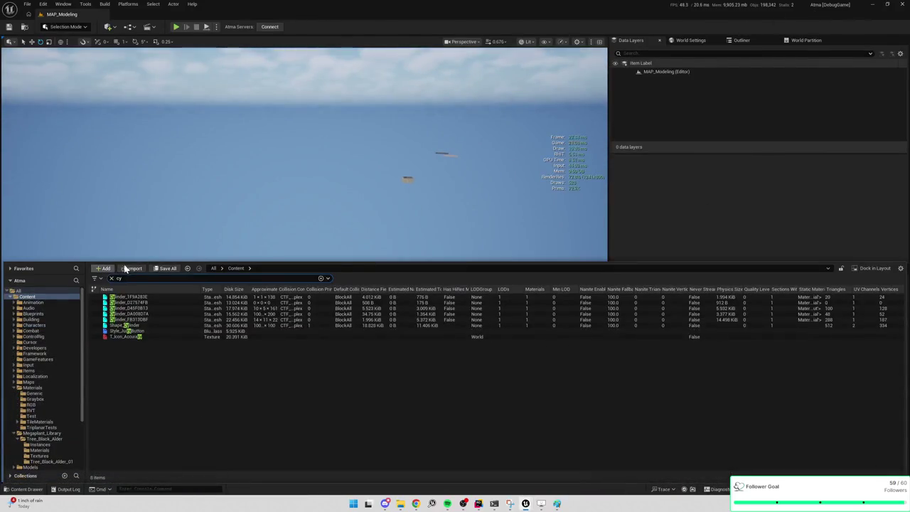
pyautogui.moveTo(335, 163); pyautogui.dragTo(465, 370)
pyautogui.write('cone')
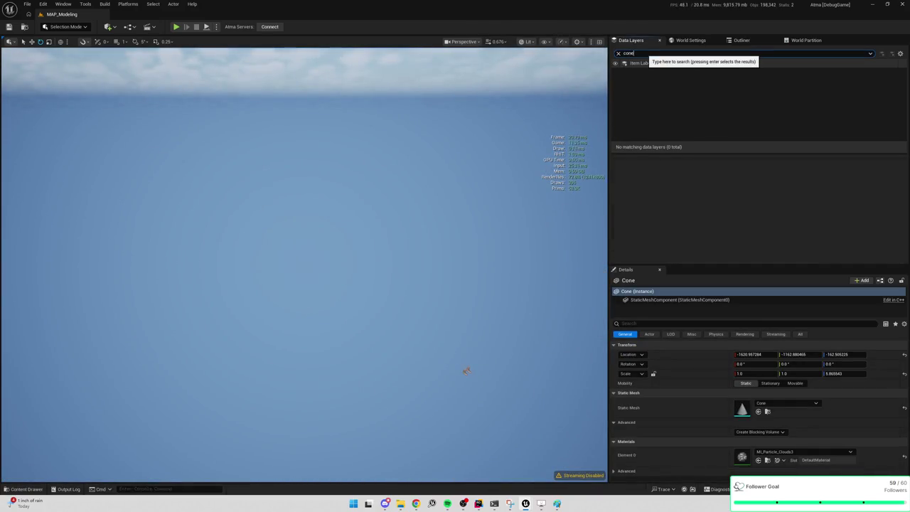
pyautogui.click(110, 27)
pyautogui.moveTo(128, 86)
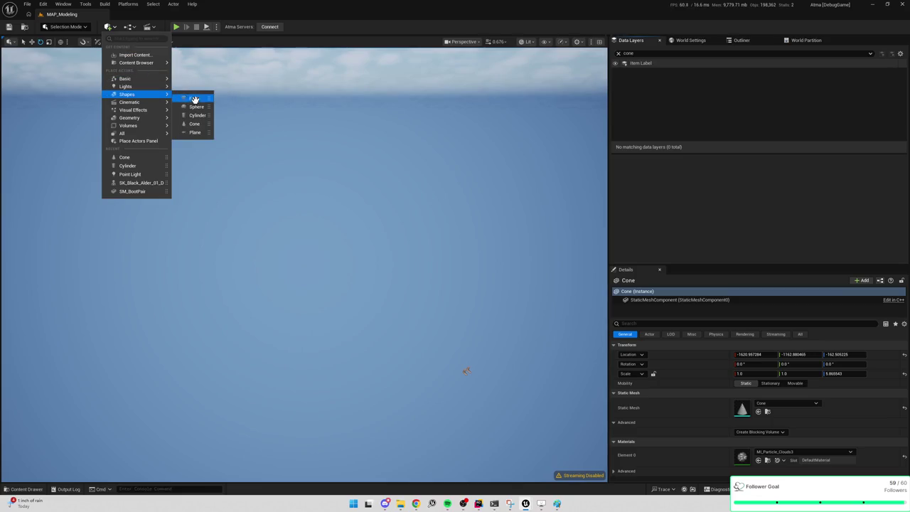
pyautogui.click(199, 115)
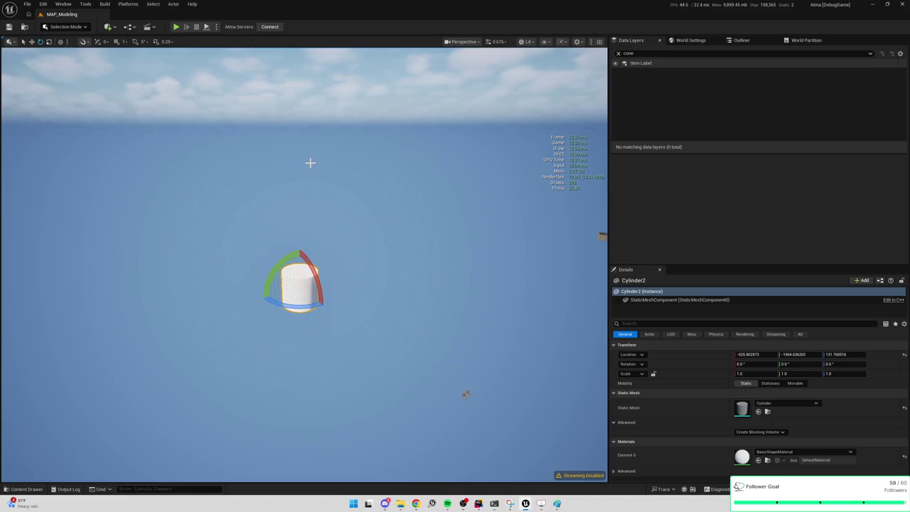
pyautogui.press('w')
pyautogui.press('f')
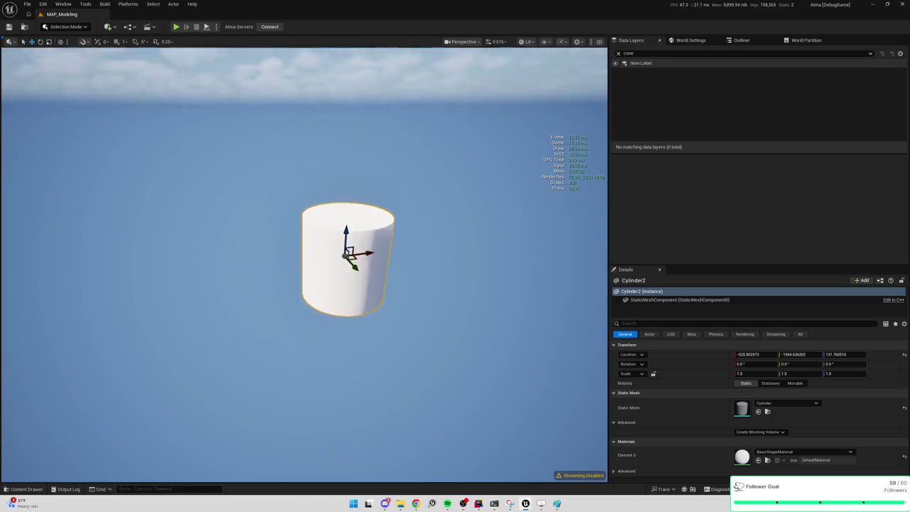
pyautogui.press('Delete')
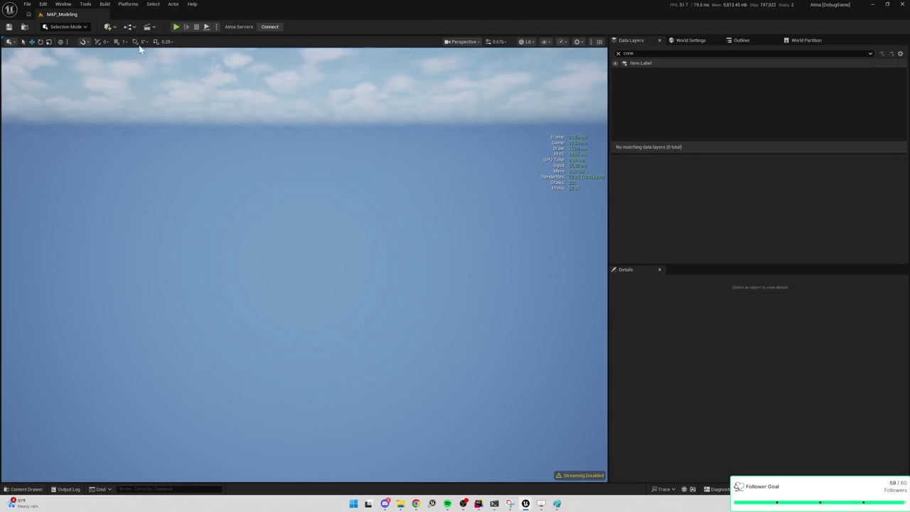
# Step: Add a Cone from Quick Add Shapes and frame it in the viewport
pyautogui.click(109, 27)
pyautogui.moveTo(140, 104)
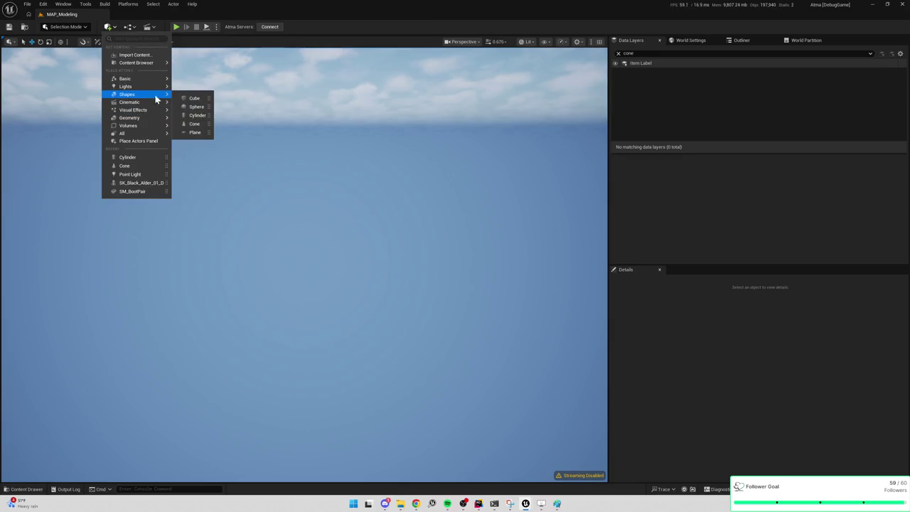
pyautogui.click(196, 123)
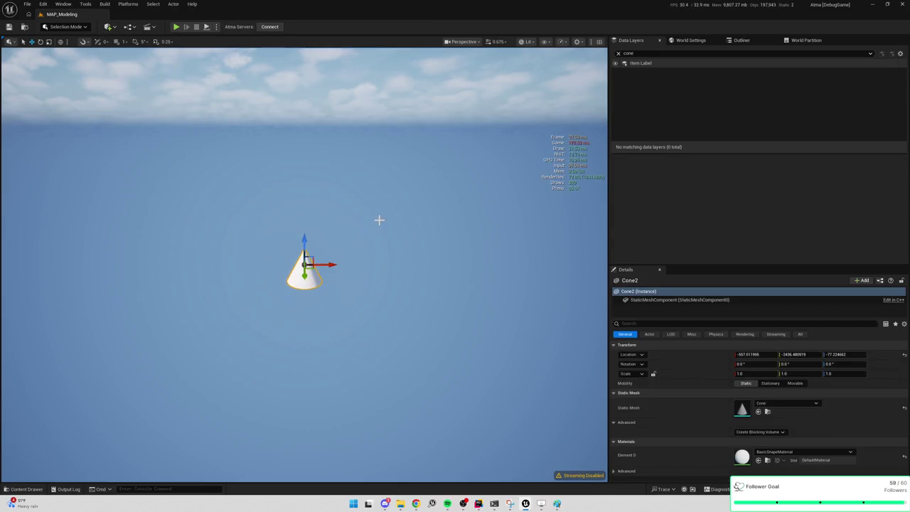
pyautogui.press('f')
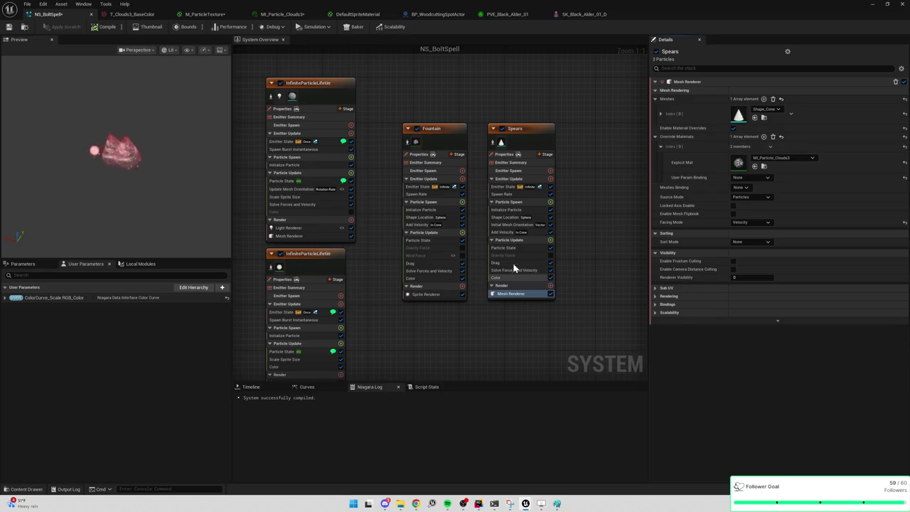
# Step: Set the Initial Mesh Orientation vector X to 0 and Z to -1
pyautogui.click(516, 234)
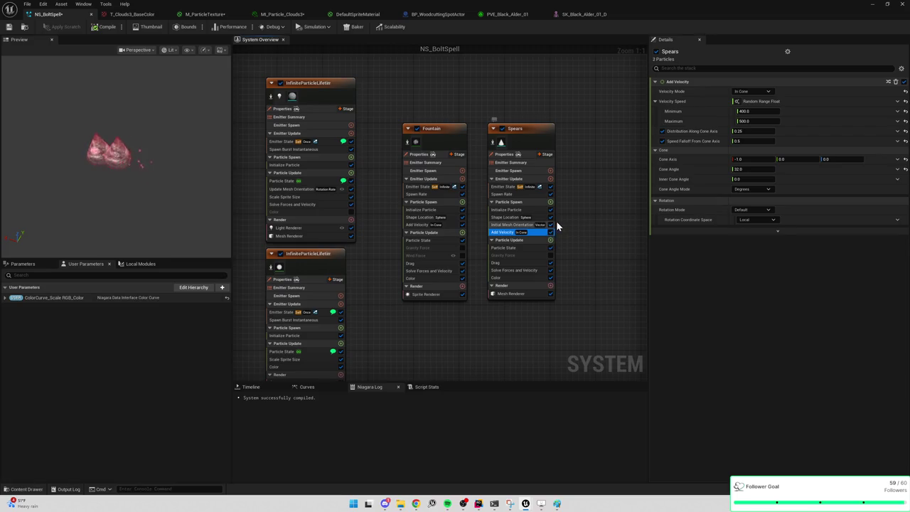
pyautogui.click(513, 224)
pyautogui.click(757, 109)
pyautogui.write('0')
pyautogui.press('Tab')
pyautogui.press('Tab')
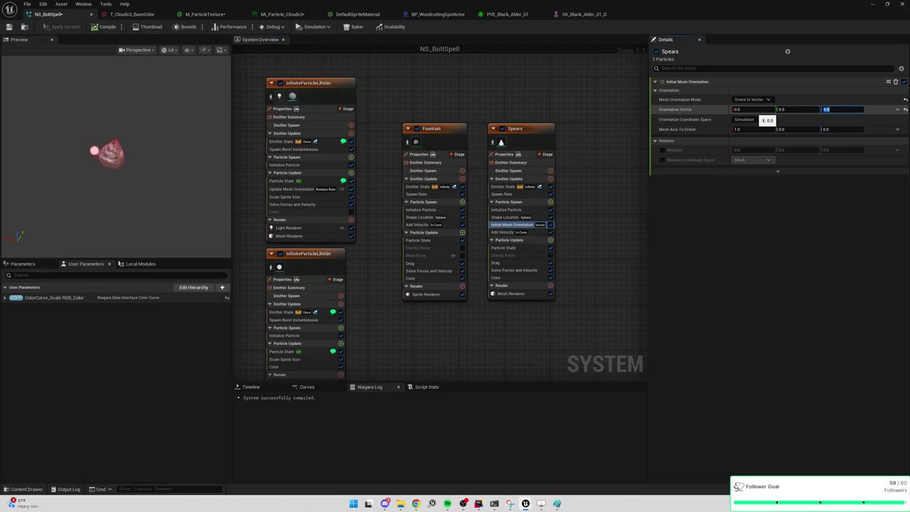
pyautogui.write('-1')
pyautogui.press('Return')
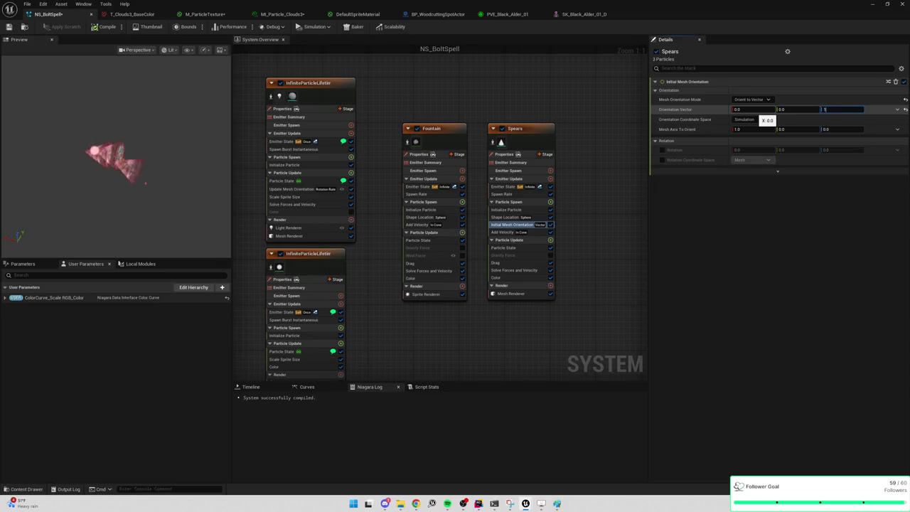
pyautogui.click(506, 232)
pyautogui.click(510, 217)
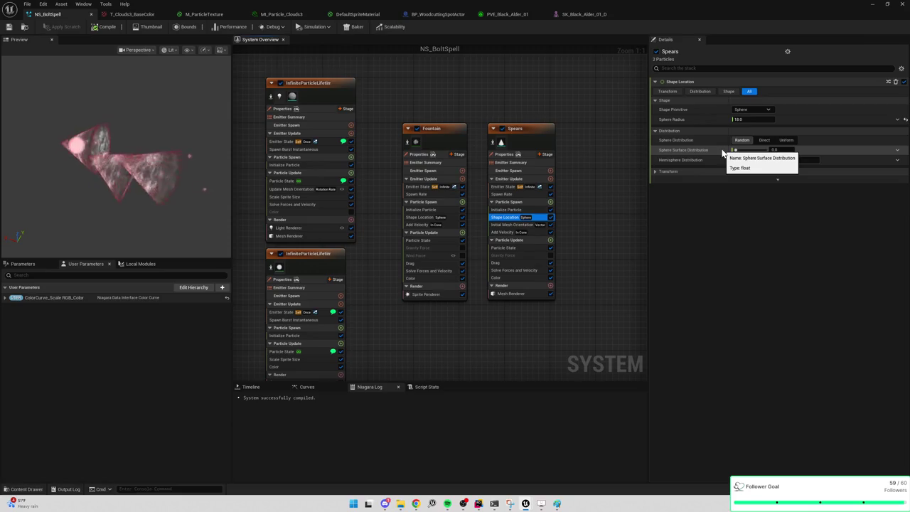
# Step: Re-enter -1 as the Initial Mesh Orientation vector Z value
pyautogui.click(509, 210)
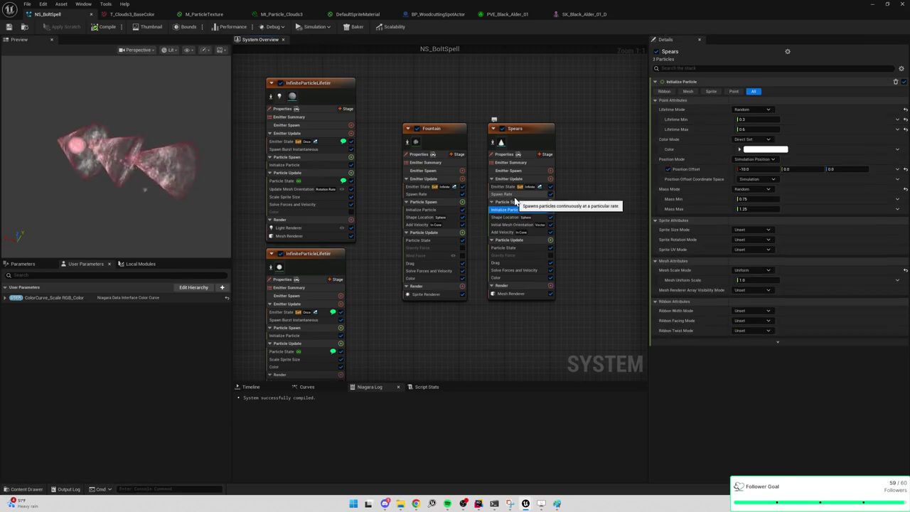
pyautogui.click(516, 224)
pyautogui.click(837, 109)
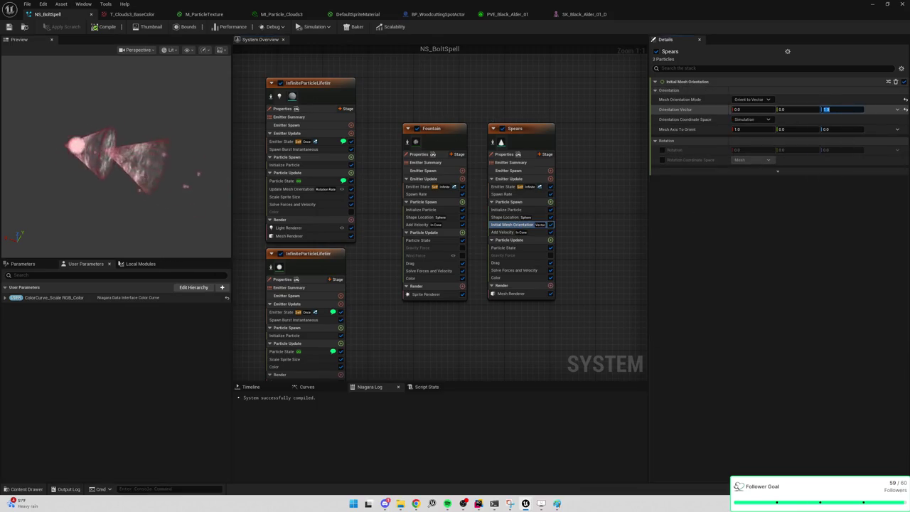
pyautogui.write('-1')
pyautogui.press('Return')
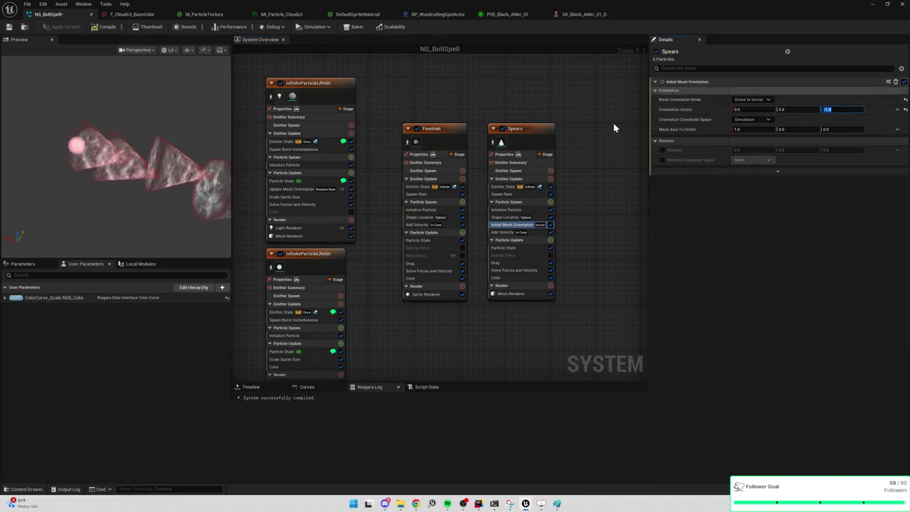
pyautogui.click(513, 233)
pyautogui.click(521, 217)
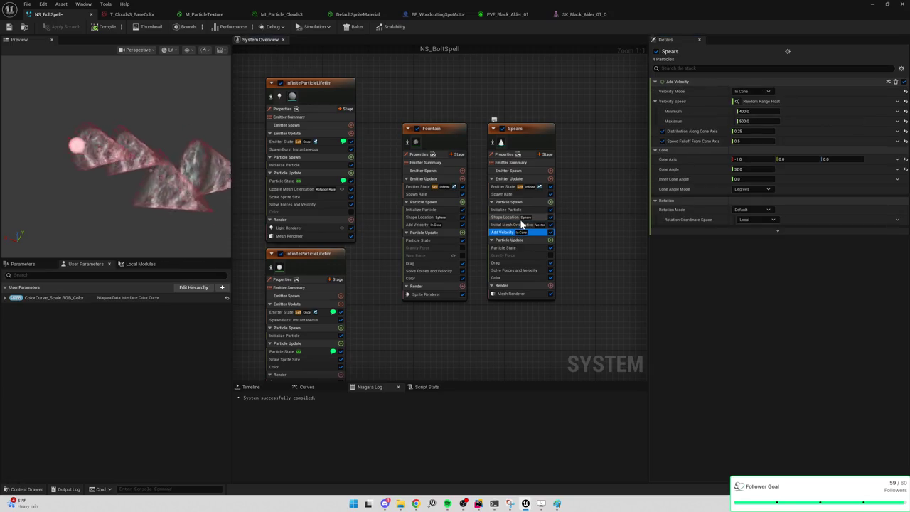
# Step: Set Initialize Particle's Mesh Scale Mode to Random Non-Uniform
pyautogui.click(514, 210)
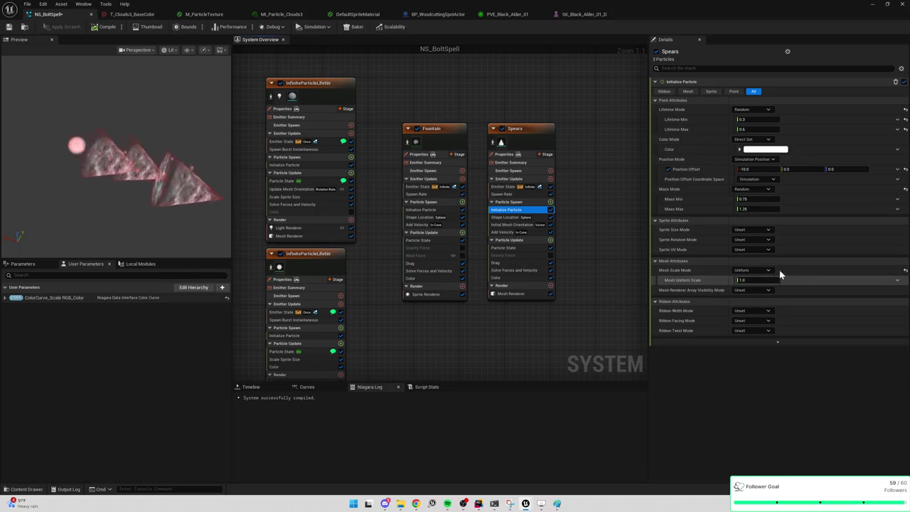
pyautogui.click(753, 270)
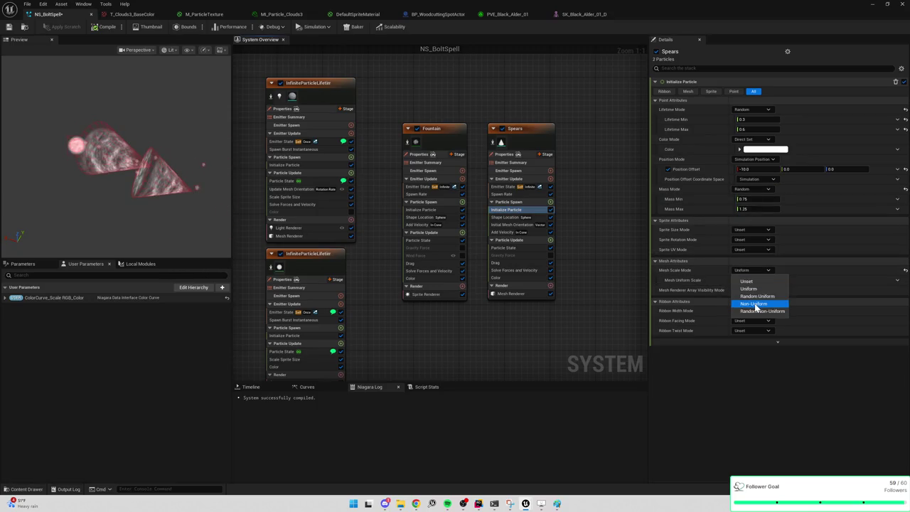
pyautogui.click(755, 305)
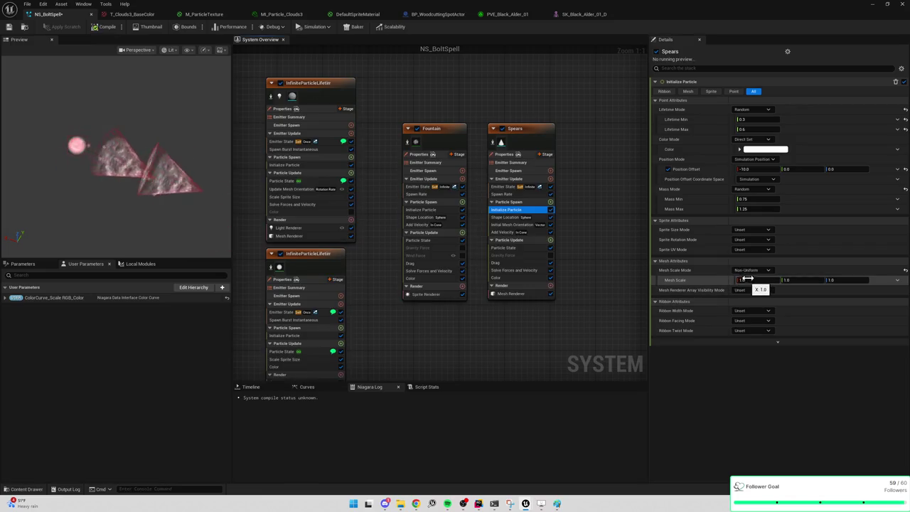
pyautogui.click(753, 271)
pyautogui.click(755, 304)
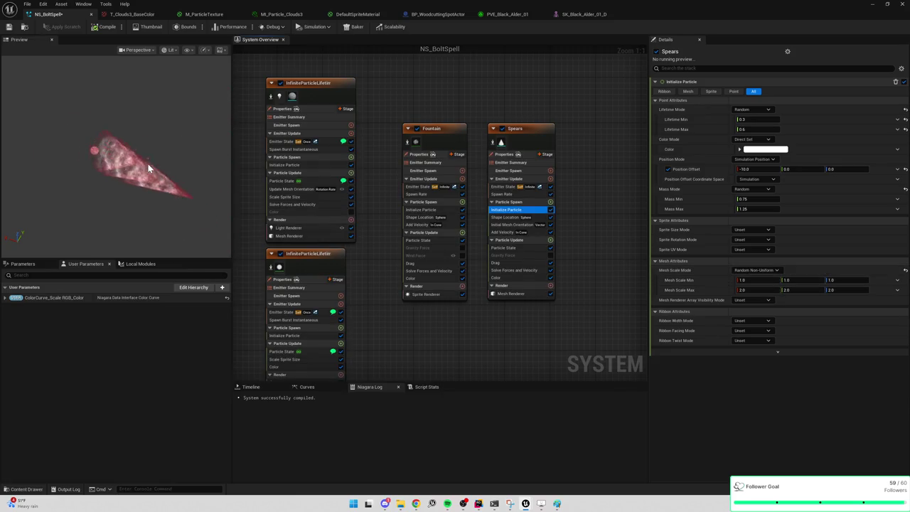
# Step: Enter trial mesh scale values of 0.5 and 1, then check the cone in the level
pyautogui.click(755, 280)
pyautogui.write('0.5')
pyautogui.press('Tab')
pyautogui.write('0.5')
pyautogui.press('Tab')
pyautogui.write('0.5')
pyautogui.press('Tab')
pyautogui.write('1')
pyautogui.press('Tab')
pyautogui.press('Tab')
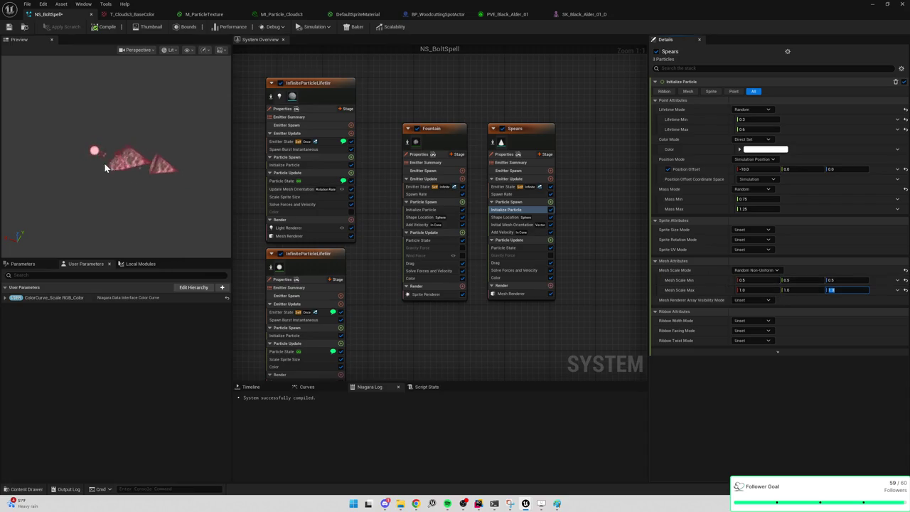
pyautogui.click(873, 5)
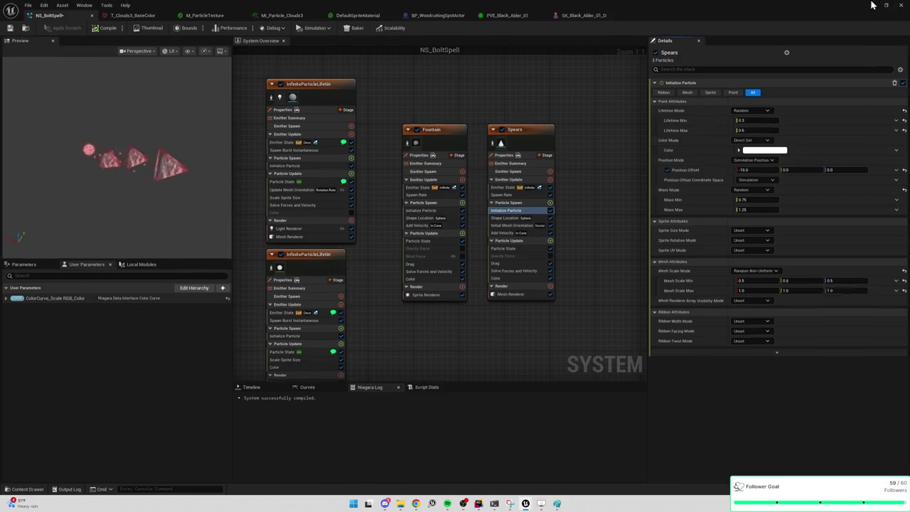
pyautogui.click(873, 6)
pyautogui.click(334, 242)
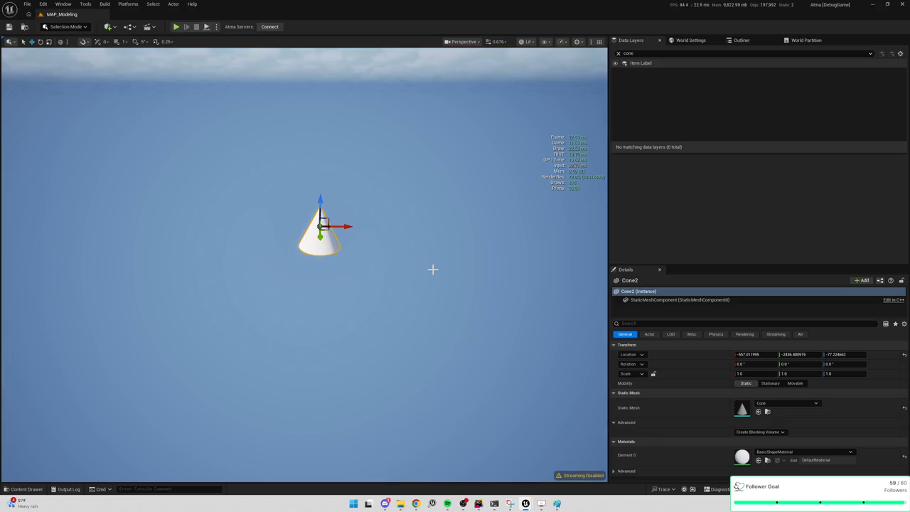
pyautogui.hotkey('alt', 'Tab')
# Step: Re-enter the Mesh Scale Min and Max values, trying 0.1 and 0.2
pyautogui.click(743, 280)
pyautogui.write('0.1')
pyautogui.press('Tab')
pyautogui.write('0.1')
pyautogui.press('Tab')
pyautogui.press('Tab')
pyautogui.write('0.2')
pyautogui.press('Tab')
pyautogui.write('0')
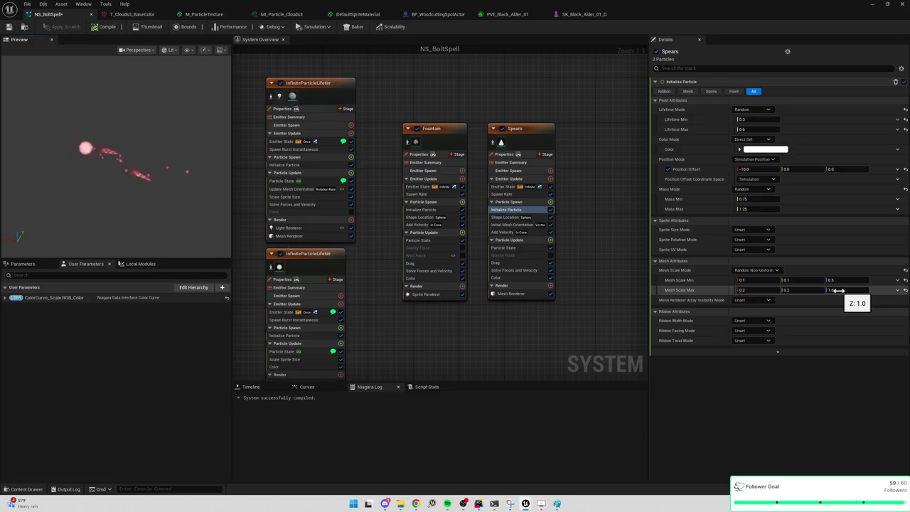
# Step: Finalize Mesh Scale Min 0.05/0.05/0.3 and Max 0.15/0.15/0.7, then minimize the editor
pyautogui.click(842, 280)
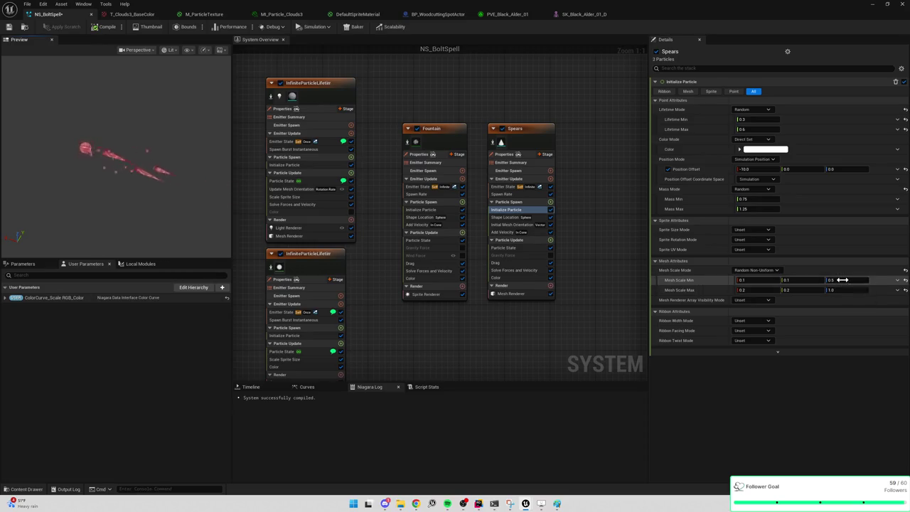
pyautogui.write('.3')
pyautogui.press('Tab')
pyautogui.write('0')
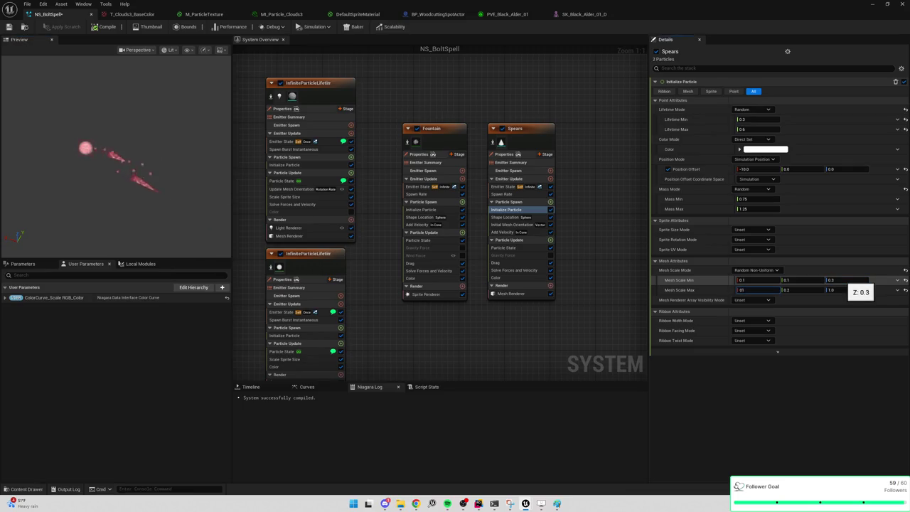
pyautogui.write('.2')
pyautogui.press('Tab')
pyautogui.press('Tab')
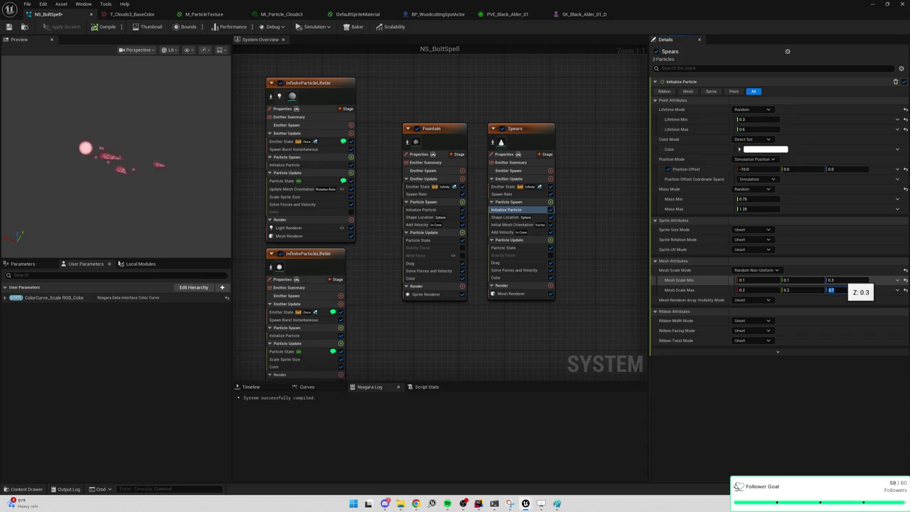
pyautogui.click(758, 280)
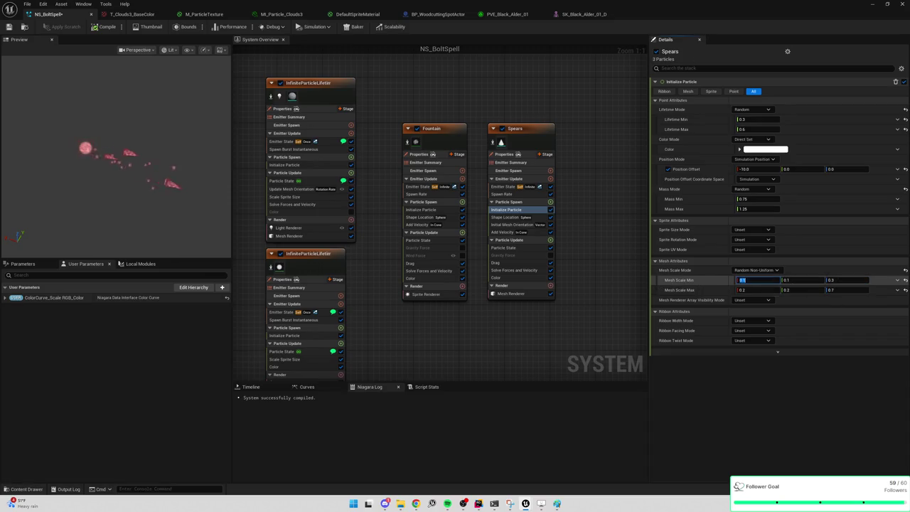
pyautogui.click(755, 291)
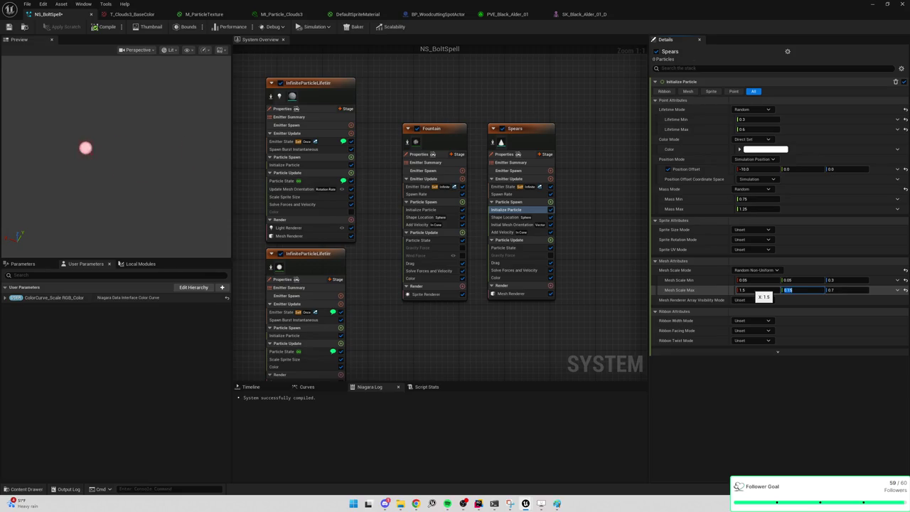
pyautogui.click(750, 289)
pyautogui.press('Return')
pyautogui.click(873, 4)
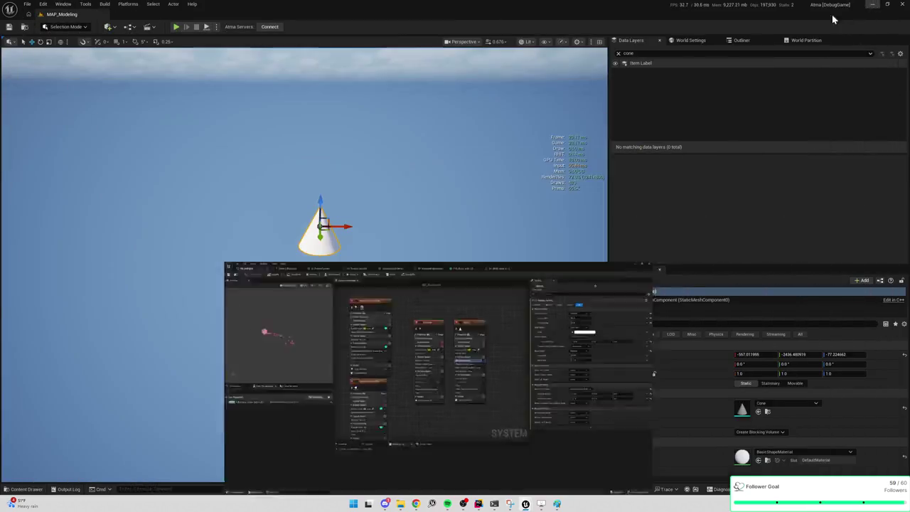
# Step: Orbit to view the spear effect on the grass platform and select the sky sphere
pyautogui.moveTo(363, 272)
pyautogui.mouseDown()
pyautogui.moveTo(298, 272)
pyautogui.moveTo(366, 272)
pyautogui.mouseUp()
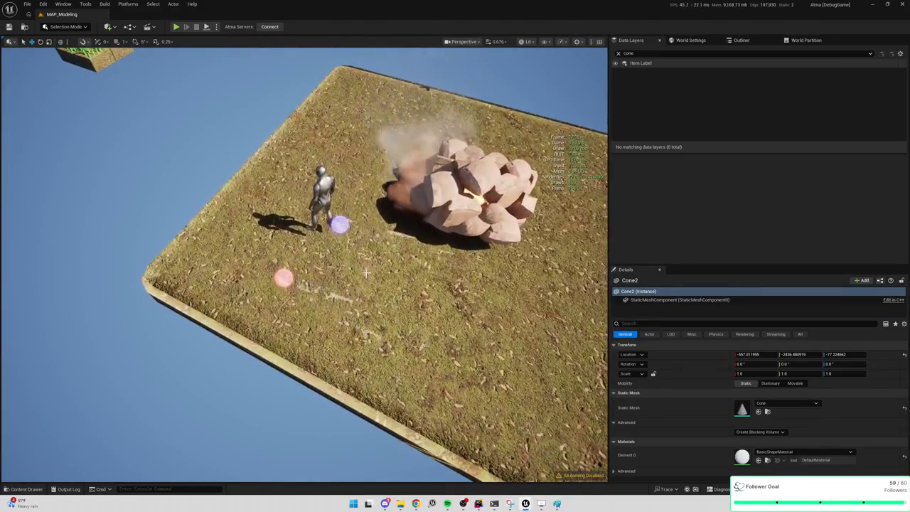
pyautogui.click(187, 185)
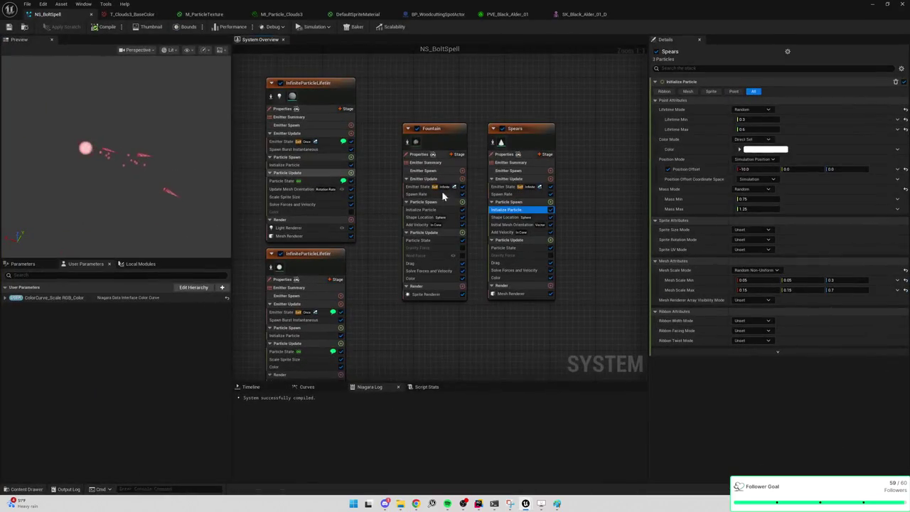
# Step: Swap the Spears Mesh Renderer's mesh to Shape_Cylinder
pyautogui.click(515, 293)
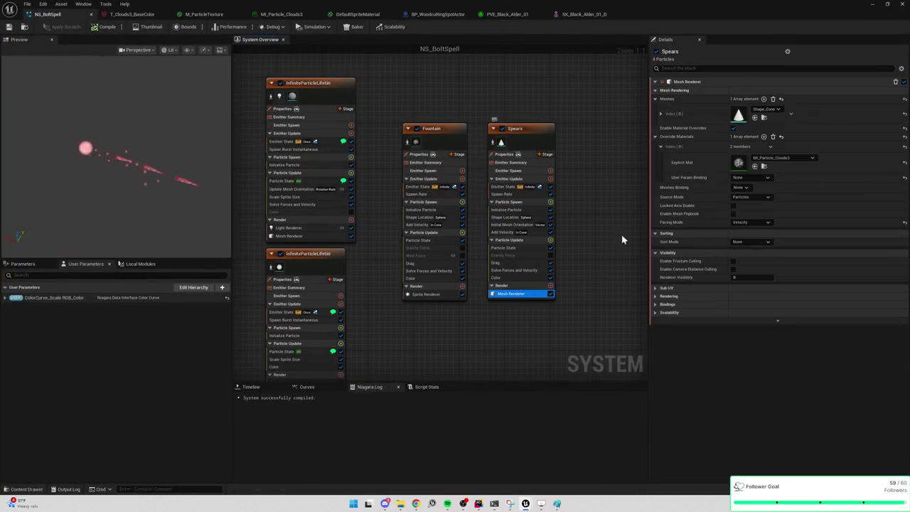
pyautogui.click(766, 109)
pyautogui.write('nd')
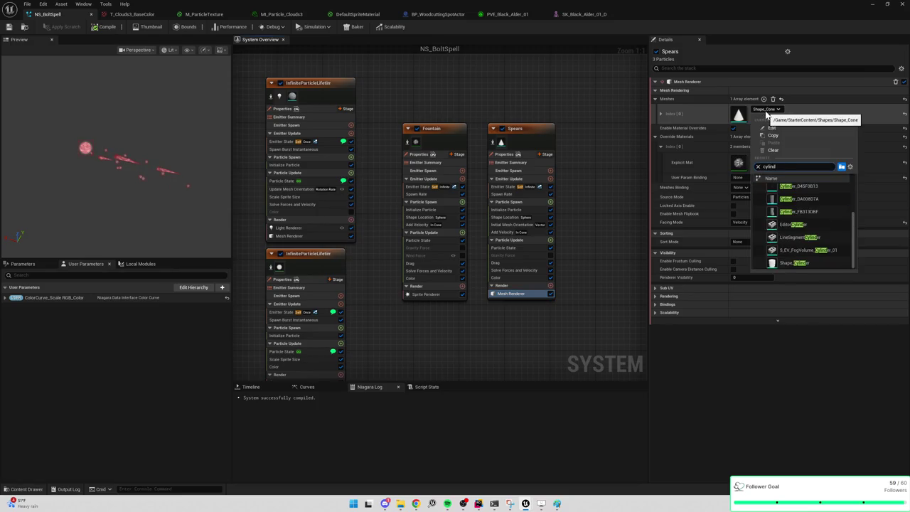
pyautogui.click(796, 263)
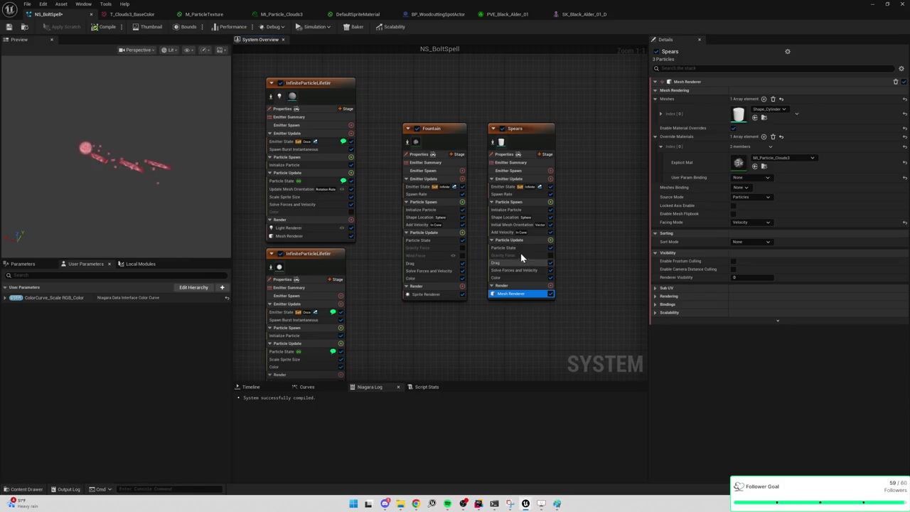
# Step: Set Spears' mesh scale from min 0.01, 0.01, 0.2 to max 0.04, 0.04, 0.4, then view the level
pyautogui.click(515, 219)
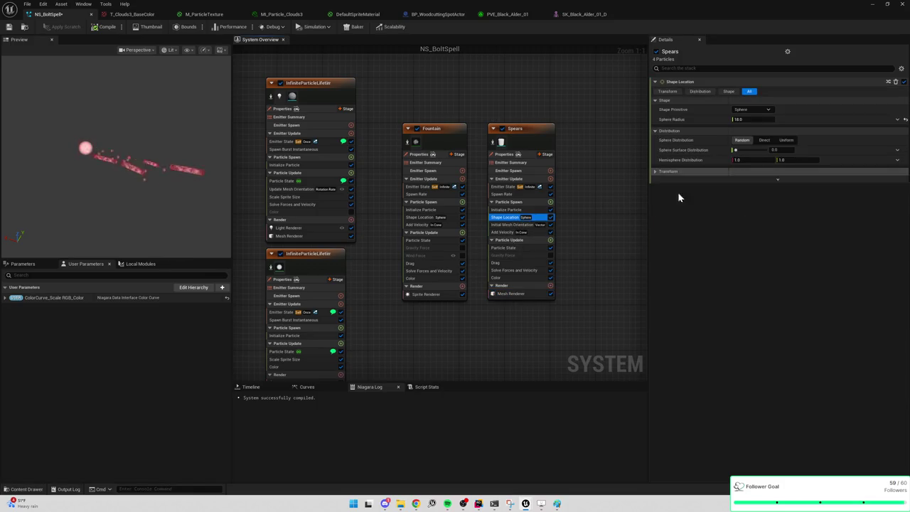
pyautogui.click(506, 210)
pyautogui.click(750, 280)
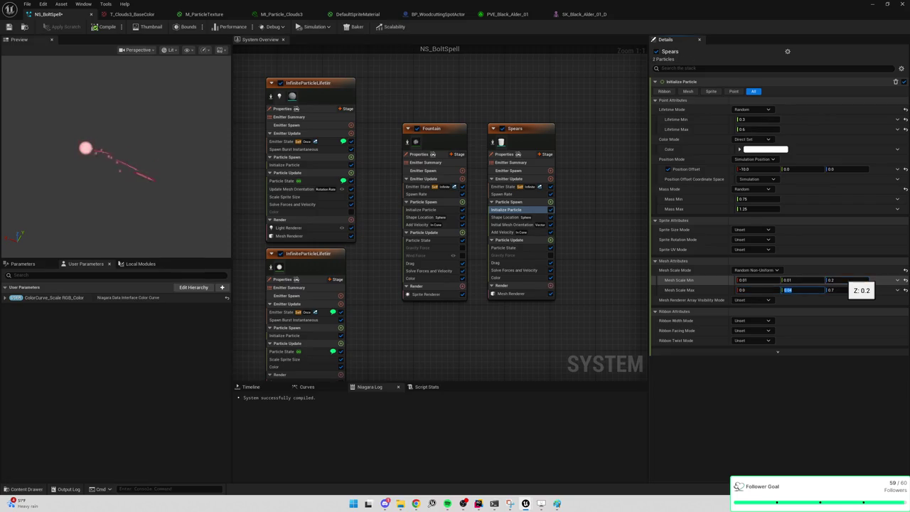
pyautogui.click(742, 290)
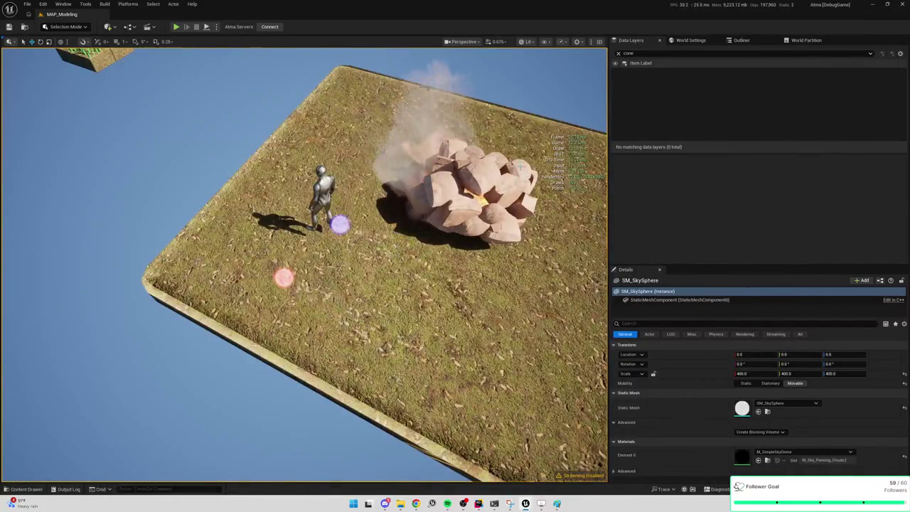
pyautogui.moveTo(521, 152)
pyautogui.mouseDown()
pyautogui.moveTo(539, 151)
pyautogui.moveTo(521, 152)
pyautogui.mouseUp()
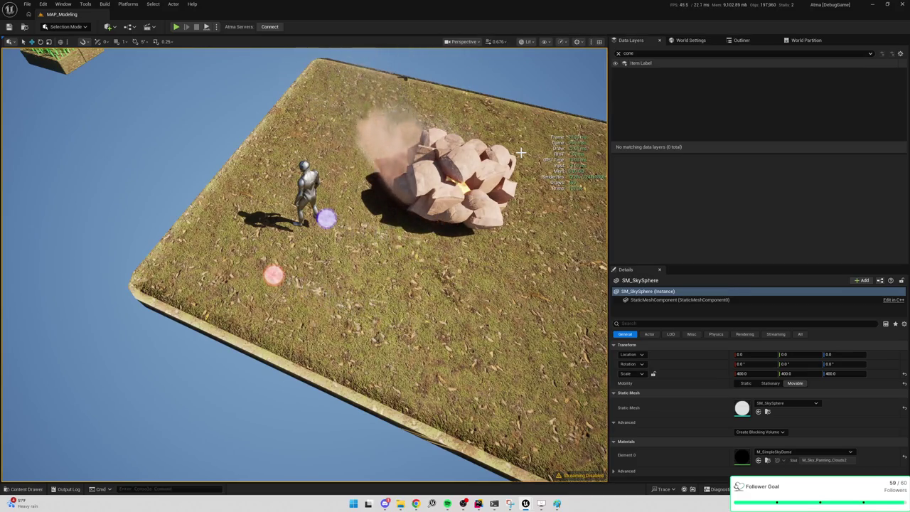
# Step: Back in NS_BoltSpell, enable the first InfiniteParticleLifetime emitter's Color module and reveal the level
pyautogui.hotkey('alt', 'Tab')
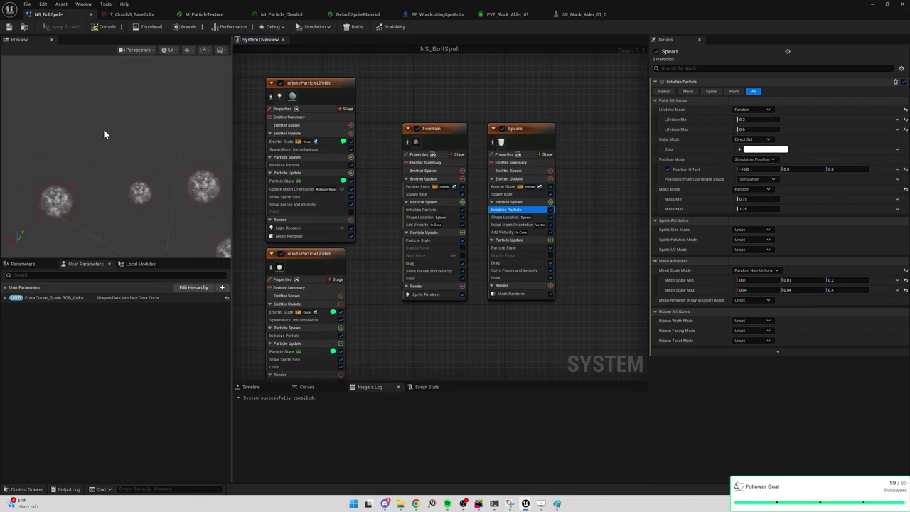
pyautogui.moveTo(397, 87); pyautogui.dragTo(548, 118)
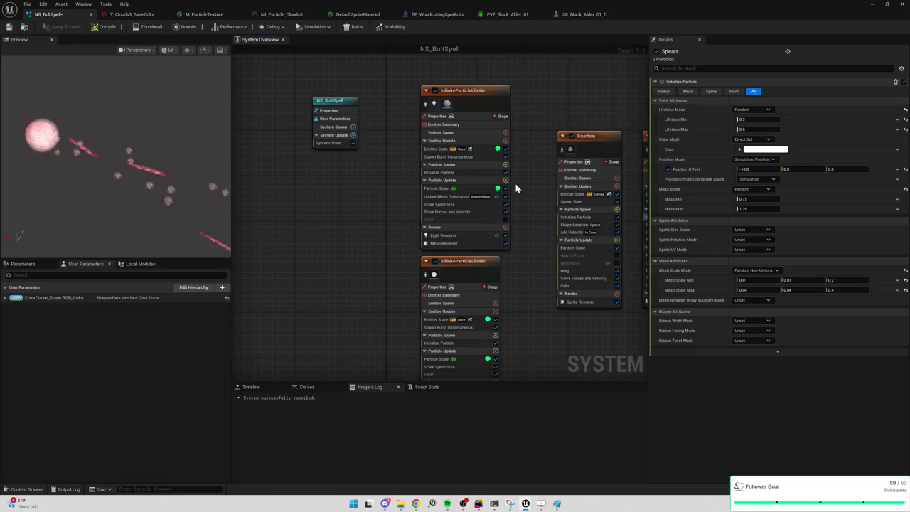
pyautogui.click(505, 219)
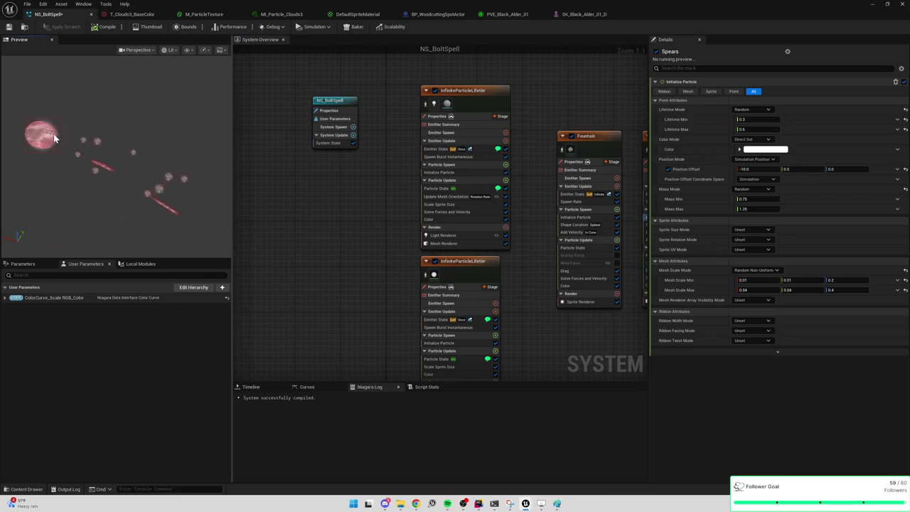
pyautogui.moveTo(309, 6)
pyautogui.mouseDown()
pyautogui.moveTo(666, 88)
pyautogui.moveTo(811, 186)
pyautogui.mouseUp()
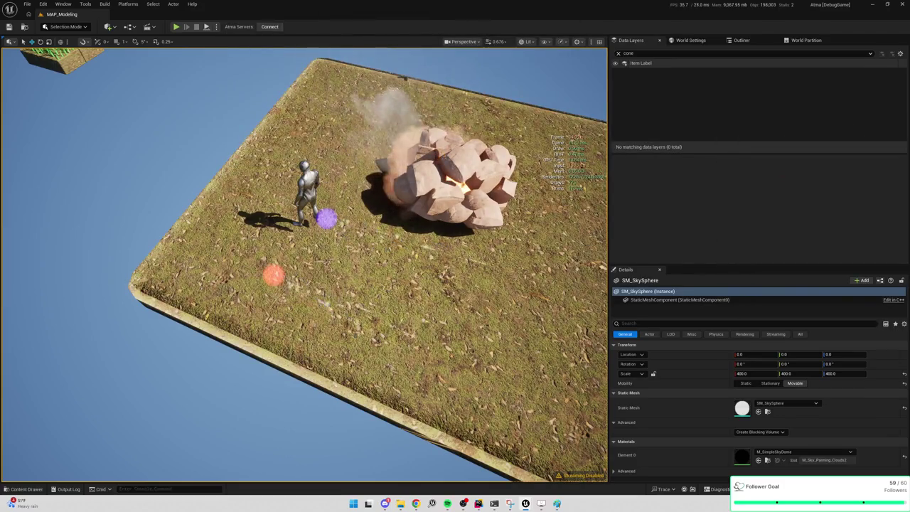
# Step: Fly to the orange orb, select NS_BoltSpell, and open its Niagara editor maximized
pyautogui.moveTo(306, 284); pyautogui.dragTo(288, 214)
pyautogui.moveTo(365, 236)
pyautogui.mouseDown()
pyautogui.moveTo(365, 213)
pyautogui.moveTo(364, 236)
pyautogui.mouseUp()
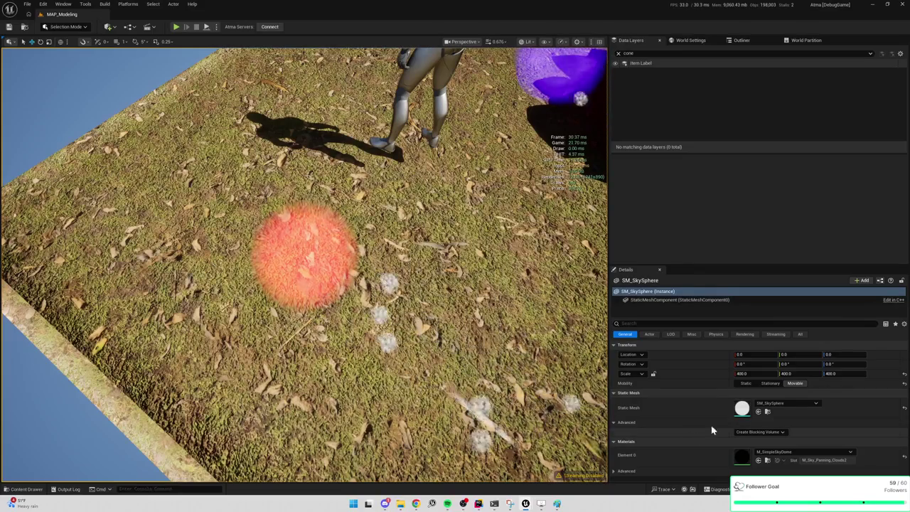
pyautogui.click(664, 299)
pyautogui.click(304, 250)
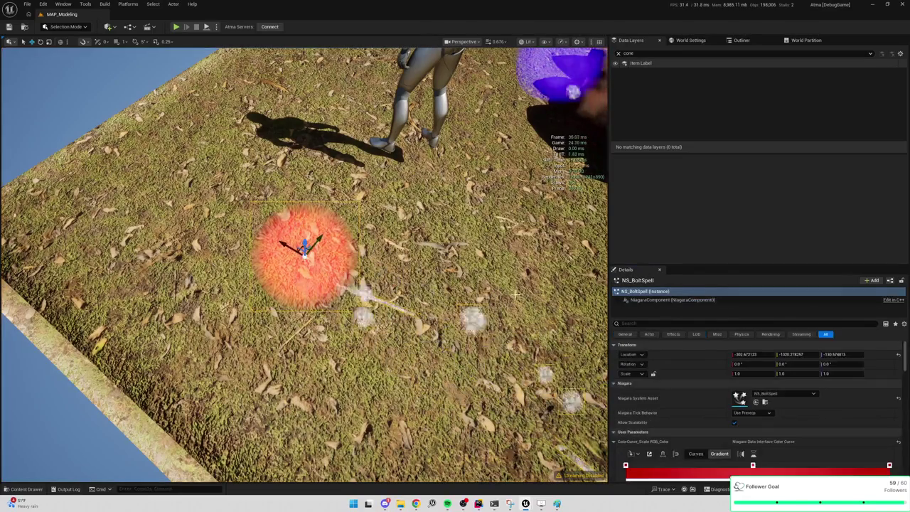
pyautogui.scroll(-3, 710, 416)
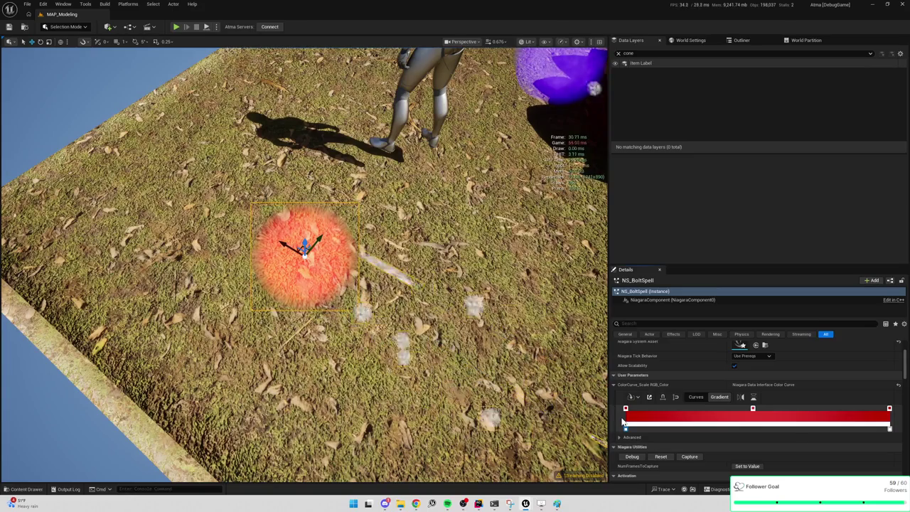
pyautogui.doubleClick(741, 344)
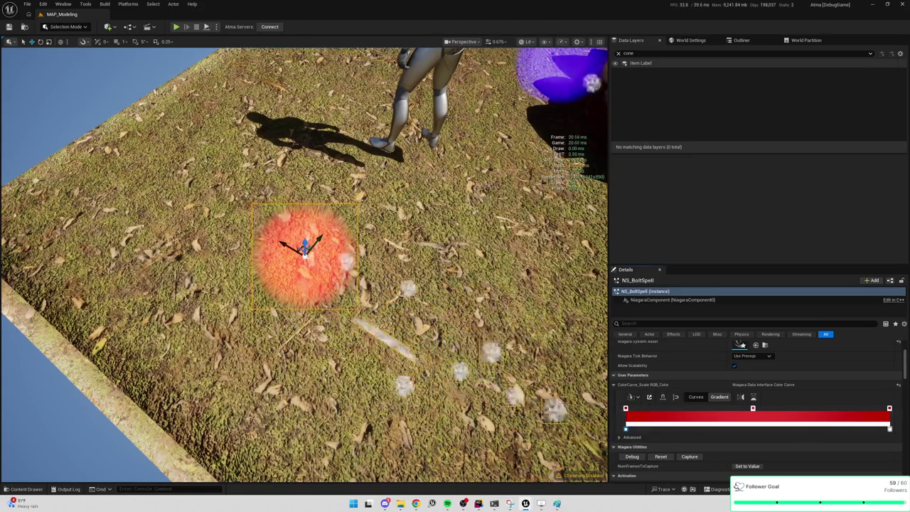
pyautogui.doubleClick(751, 128)
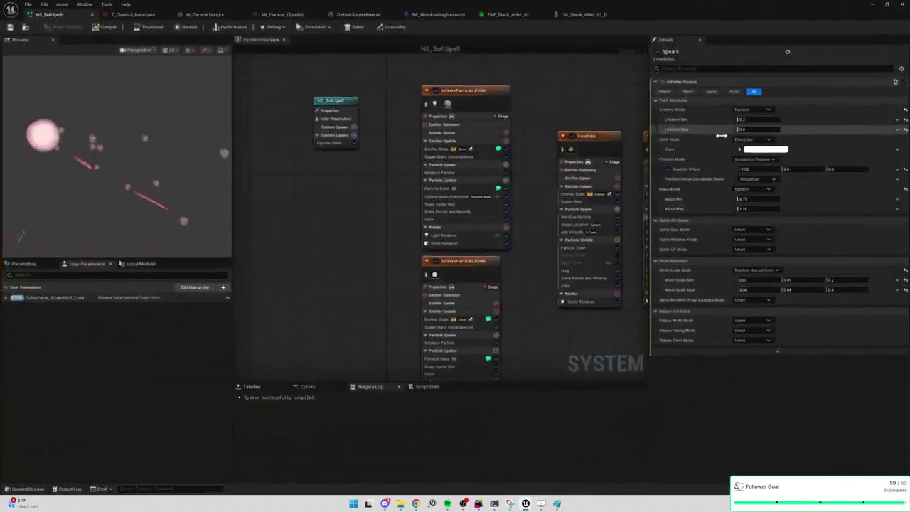
# Step: Re-maximize the NS_BoltSpell editor and disable the first InfiniteParticleLifetime emitter's Color module
pyautogui.moveTo(406, 9)
pyautogui.mouseDown()
pyautogui.moveTo(398, 10)
pyautogui.moveTo(646, 81)
pyautogui.mouseUp()
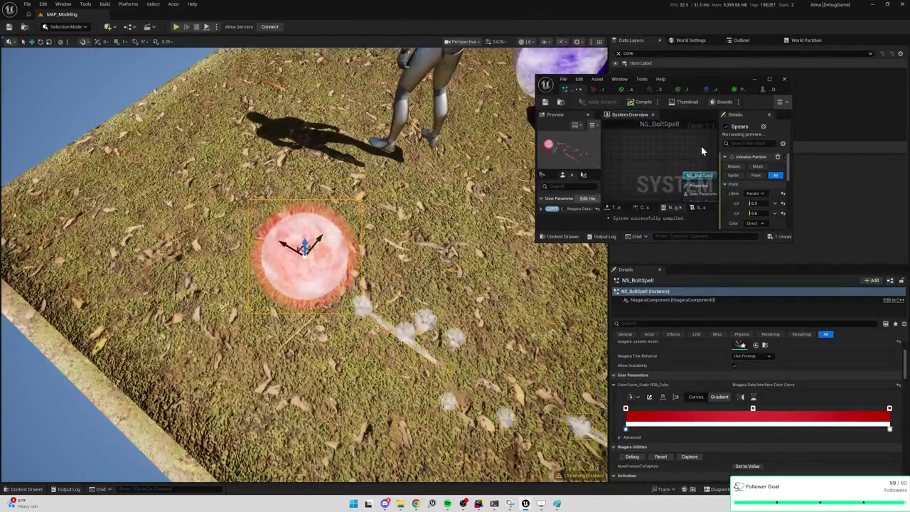
pyautogui.doubleClick(721, 78)
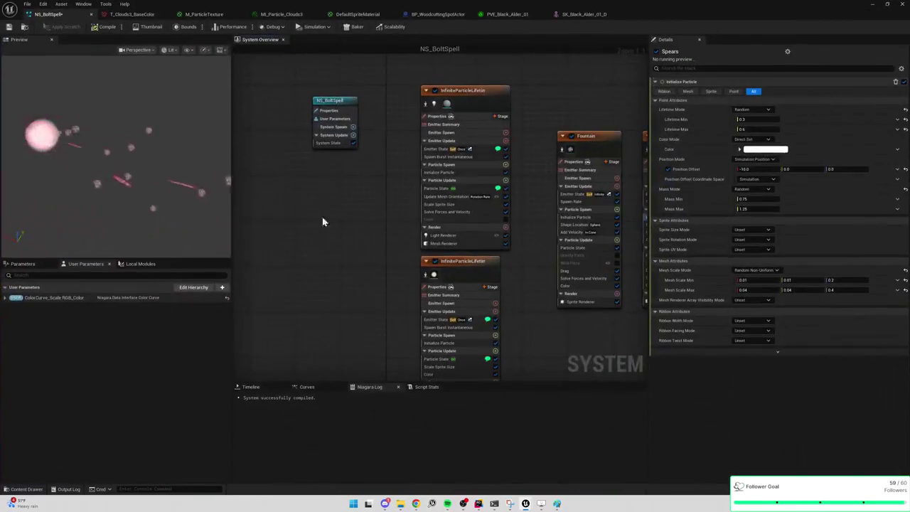
pyautogui.click(447, 219)
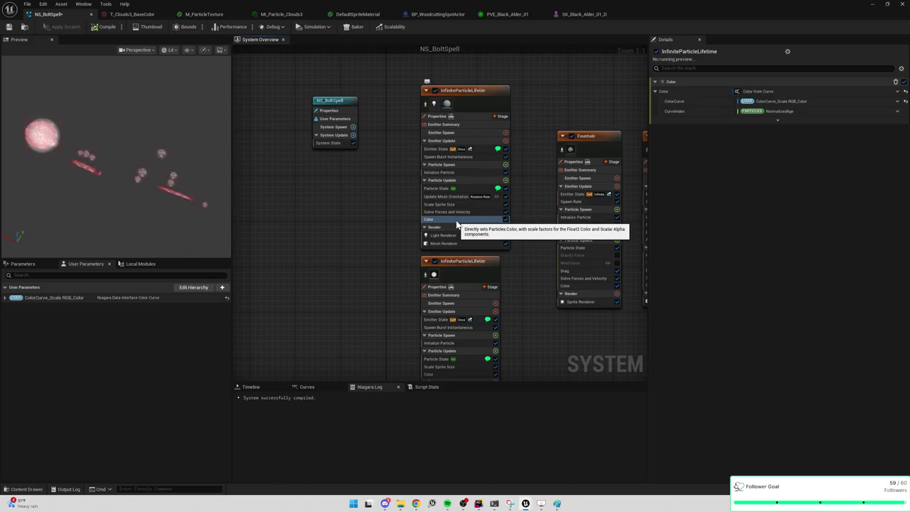
pyautogui.click(864, 11)
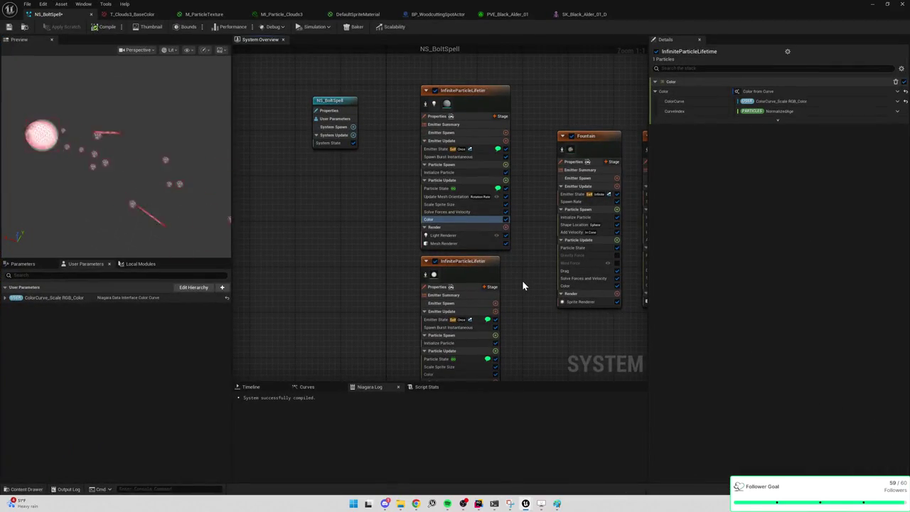
pyautogui.click(506, 220)
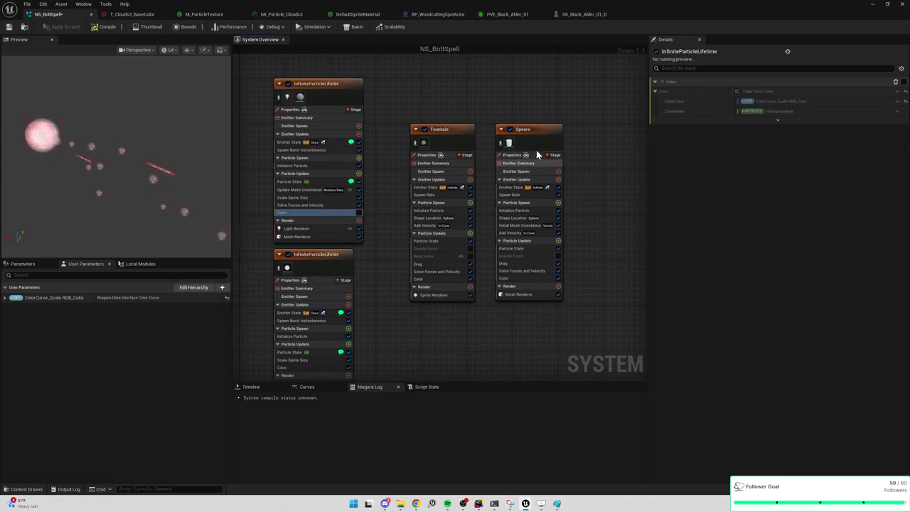
# Step: Review the Spears modules: Color, Solve Forces, Mesh Renderer, Mesh Orientation, Initialize Particle, Spawn Rate
pyautogui.click(538, 154)
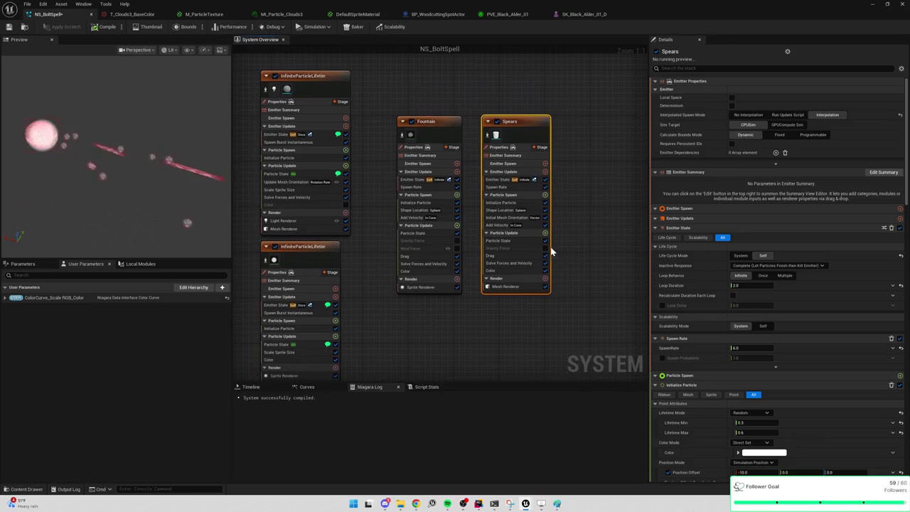
pyautogui.click(513, 271)
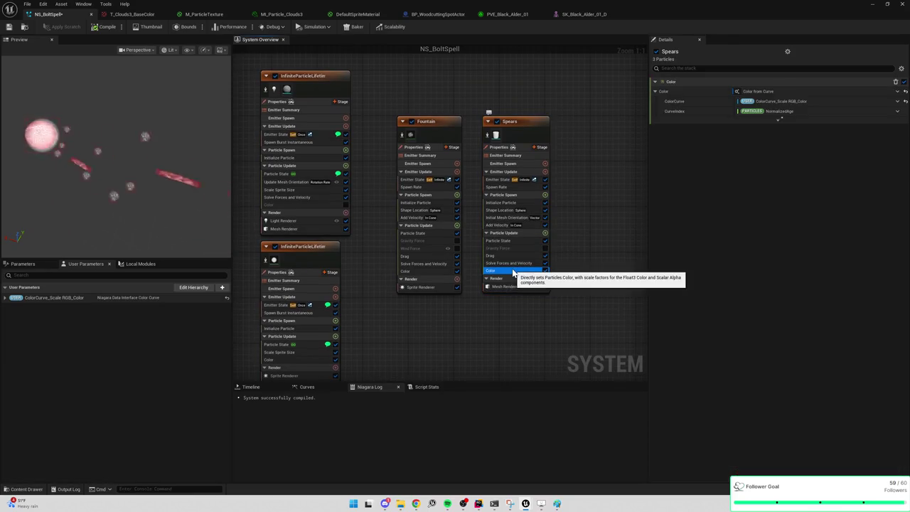
pyautogui.click(509, 263)
pyautogui.click(506, 271)
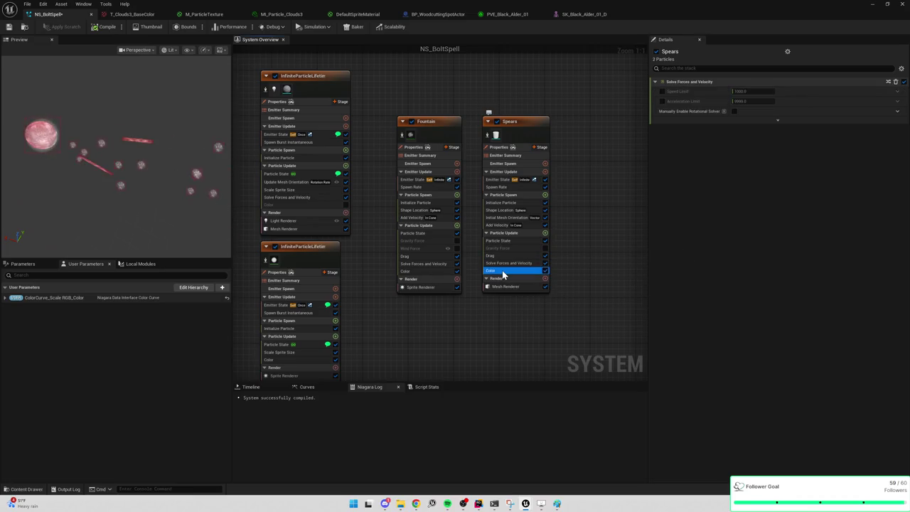
pyautogui.click(507, 287)
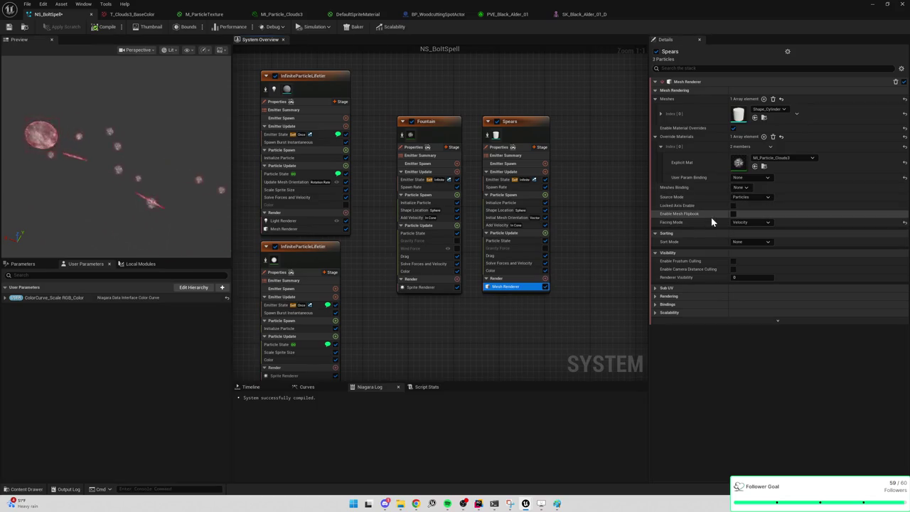
pyautogui.click(506, 217)
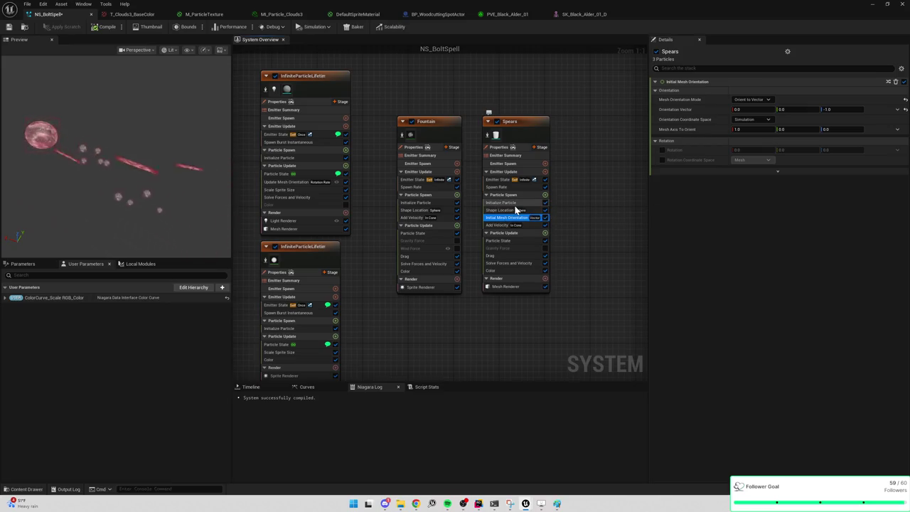
pyautogui.click(513, 204)
pyautogui.click(516, 187)
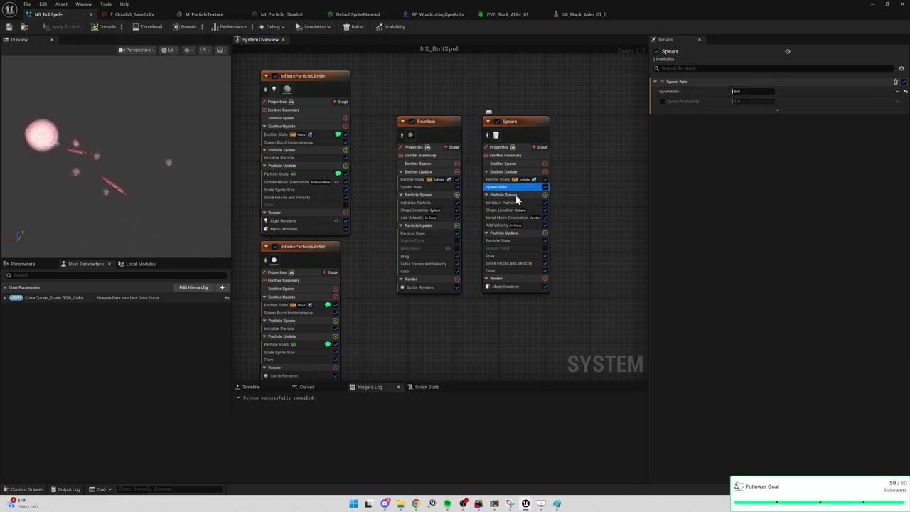
# Step: Disable the Spears emitter's Color module and return to the level editor
pyautogui.click(536, 270)
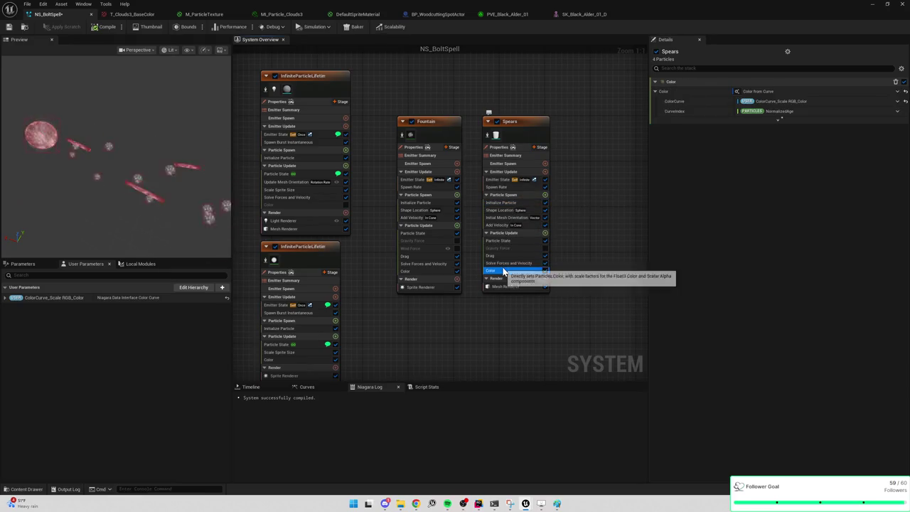
pyautogui.click(545, 272)
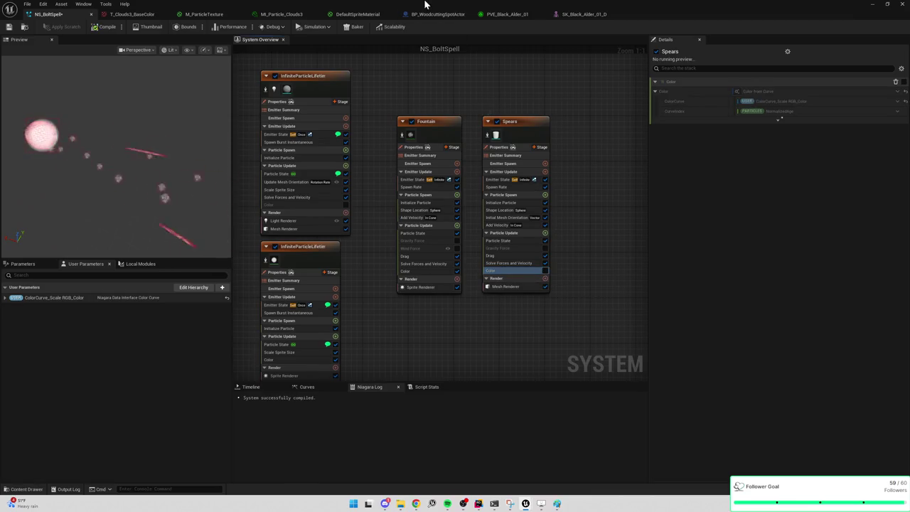
pyautogui.hotkey('alt', 'Tab')
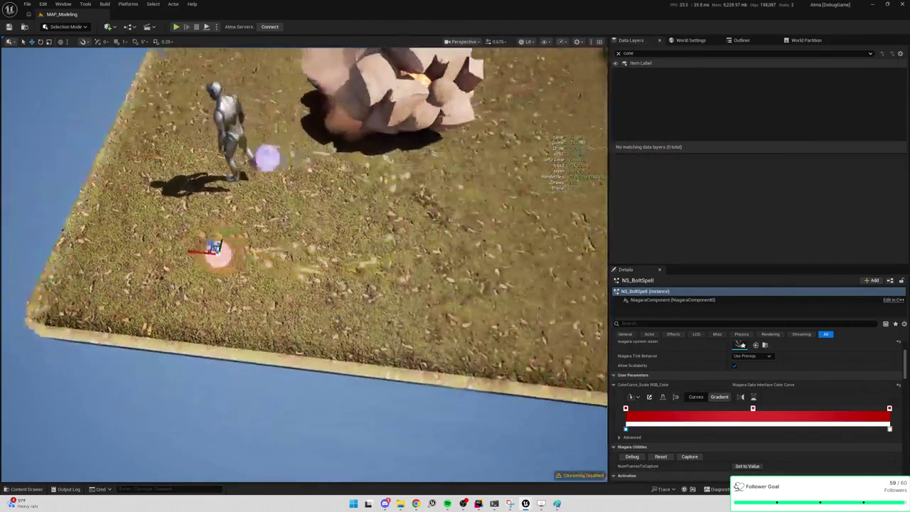
# Step: Pull the camera high above the level and reposition the Snipping Tool screenshot window
pyautogui.moveTo(472, 207)
pyautogui.mouseDown()
pyautogui.moveTo(455, 199)
pyautogui.moveTo(472, 206)
pyautogui.mouseUp()
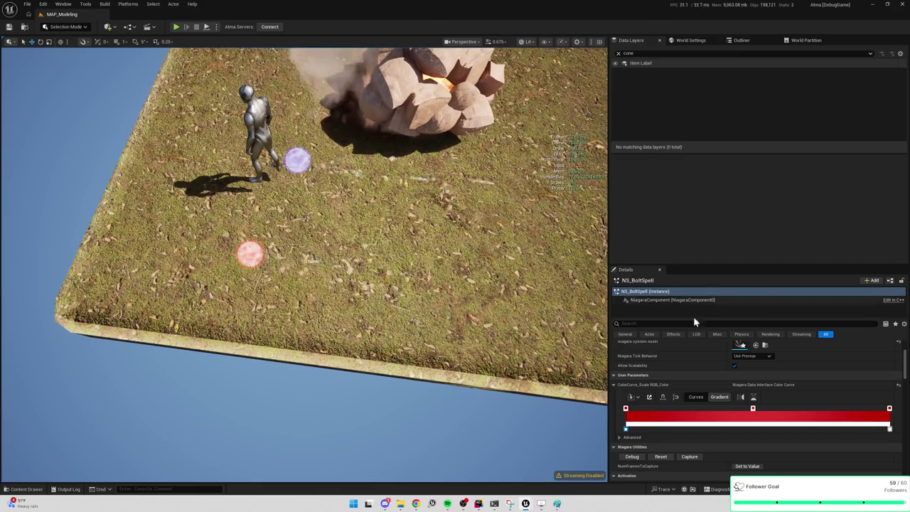
pyautogui.scroll(-5, 305, 263)
pyautogui.scroll(-1, 306, 263)
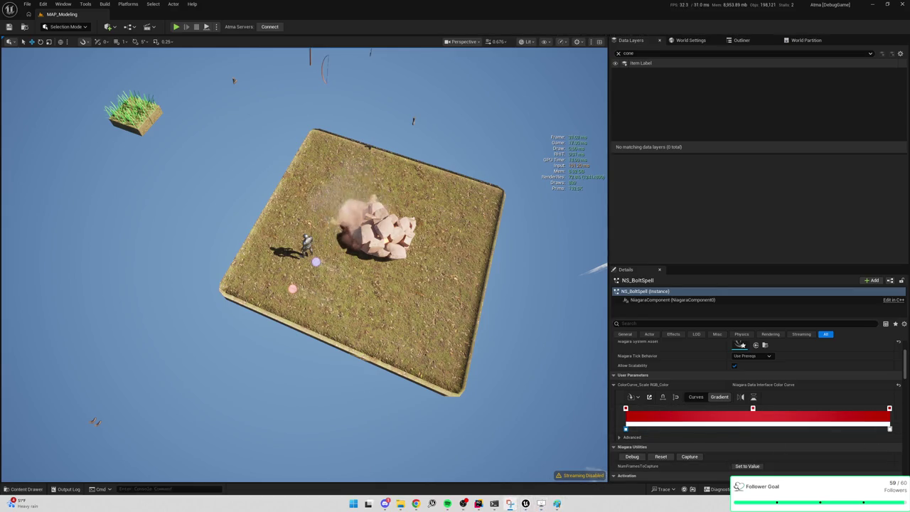
pyautogui.moveTo(813, 195)
pyautogui.mouseDown()
pyautogui.moveTo(594, 190)
pyautogui.moveTo(688, 190)
pyautogui.mouseUp()
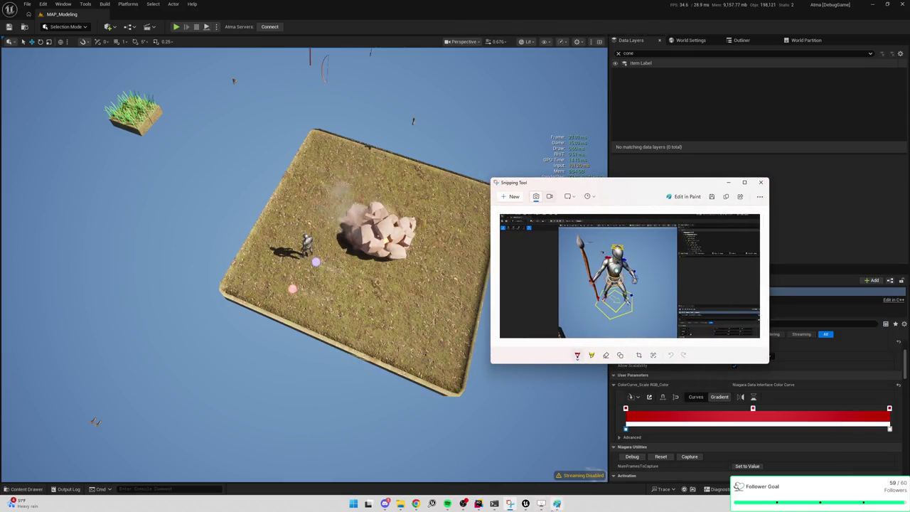
# Step: Close the Snipping Tool capture and minimize the Paint comet sketch to reveal the level
pyautogui.click(557, 503)
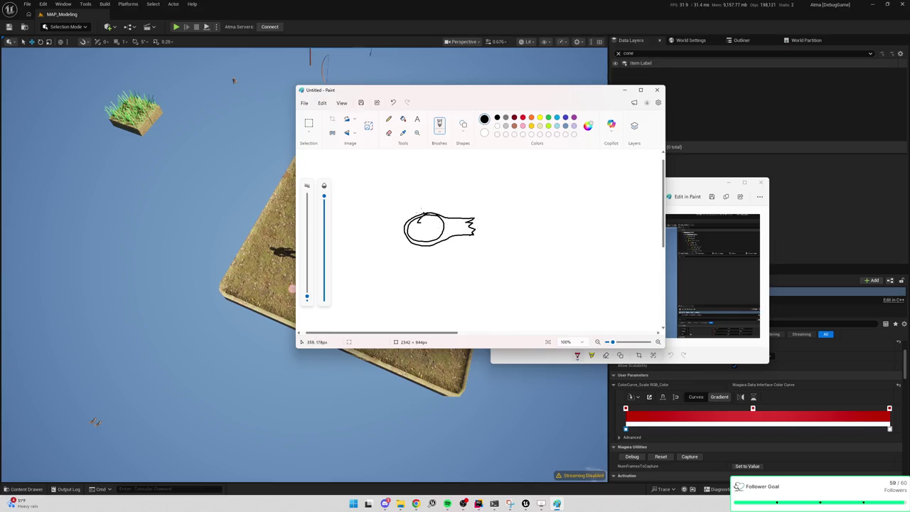
pyautogui.click(760, 182)
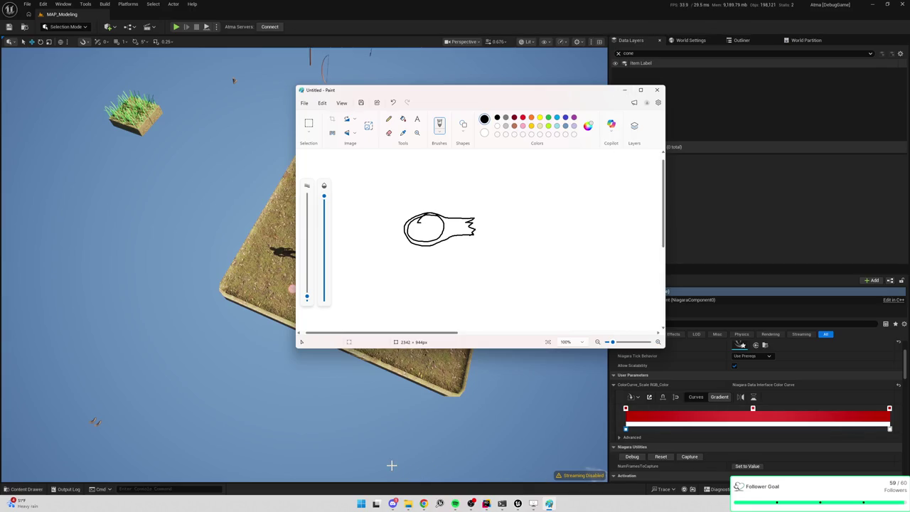
pyautogui.click(403, 507)
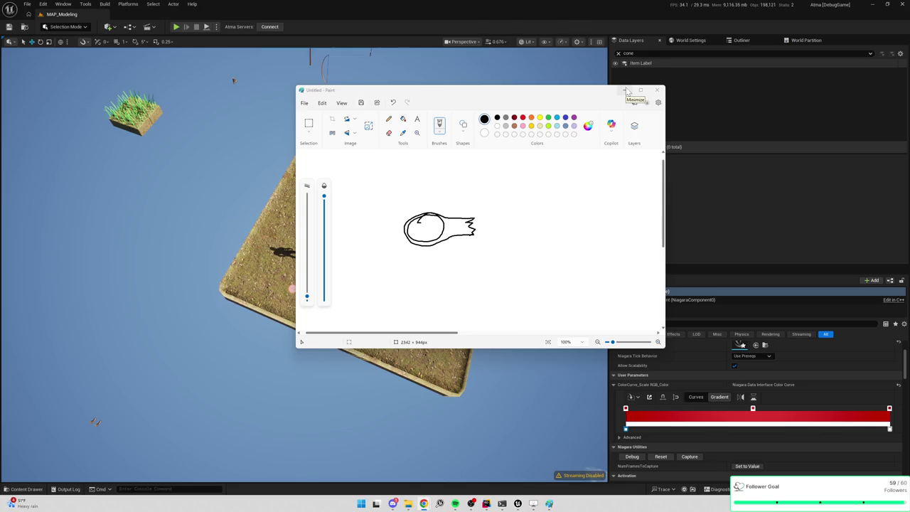
pyautogui.click(626, 91)
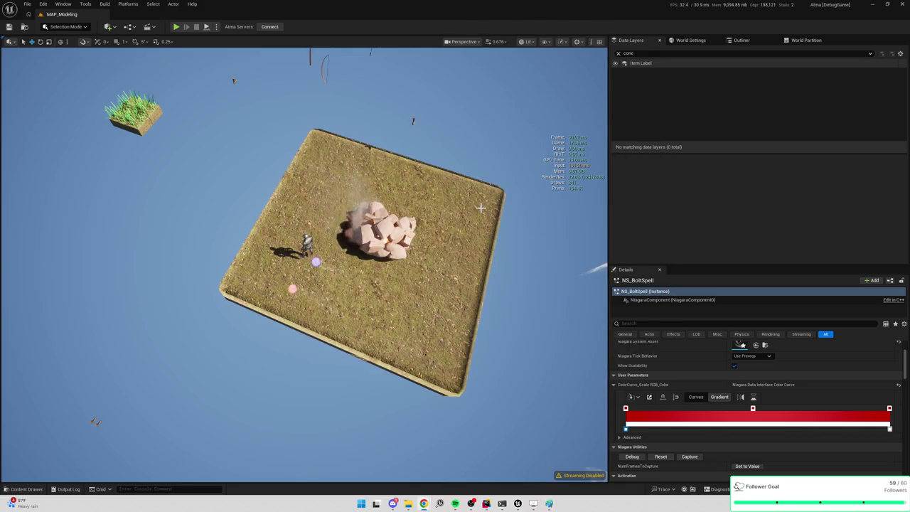
# Step: Move the view closer to the rock burst effect, then return to the Paint sketch
pyautogui.moveTo(483, 208)
pyautogui.mouseDown()
pyautogui.moveTo(423, 82)
pyautogui.moveTo(433, 190)
pyautogui.mouseUp()
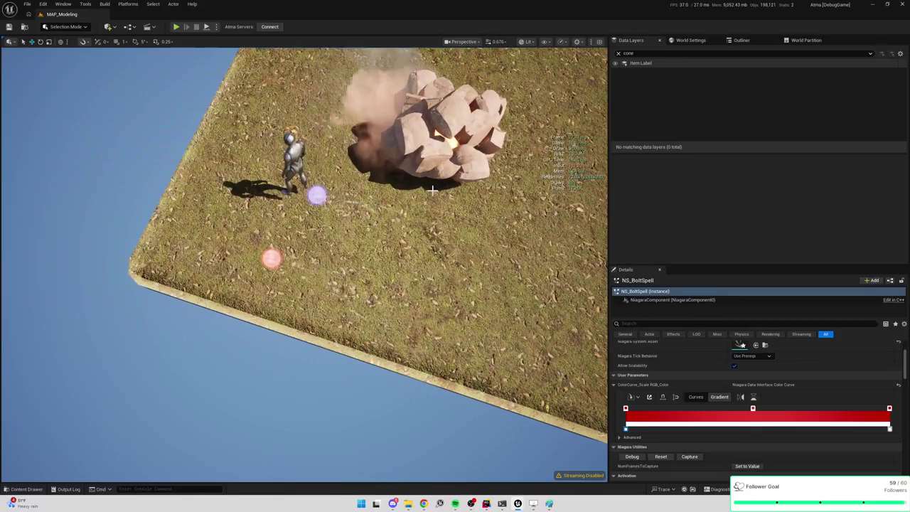
pyautogui.hotkey('alt', 'Tab')
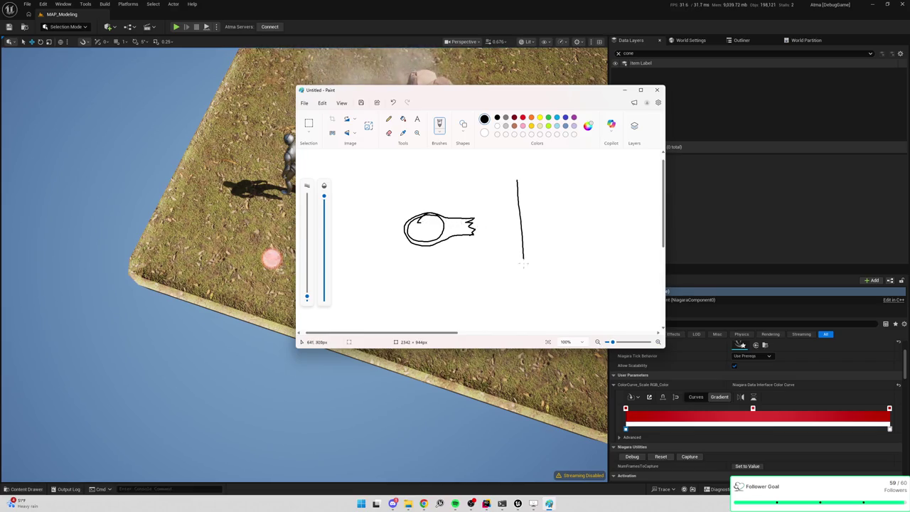
# Step: Sketch a rectangle-framed spiky burst with radiating lines beside the comet, then return to Unreal
pyautogui.moveTo(640, 272); pyautogui.dragTo(527, 268)
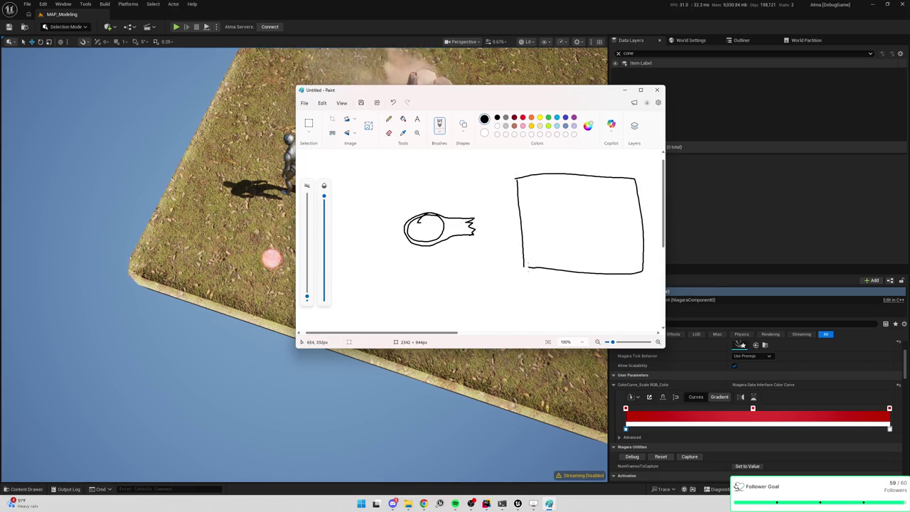
pyautogui.moveTo(540, 200)
pyautogui.mouseDown()
pyautogui.moveTo(551, 191)
pyautogui.moveTo(602, 191)
pyautogui.moveTo(628, 212)
pyautogui.moveTo(627, 258)
pyautogui.moveTo(551, 264)
pyautogui.moveTo(539, 237)
pyautogui.moveTo(543, 214)
pyautogui.moveTo(583, 223)
pyautogui.mouseUp()
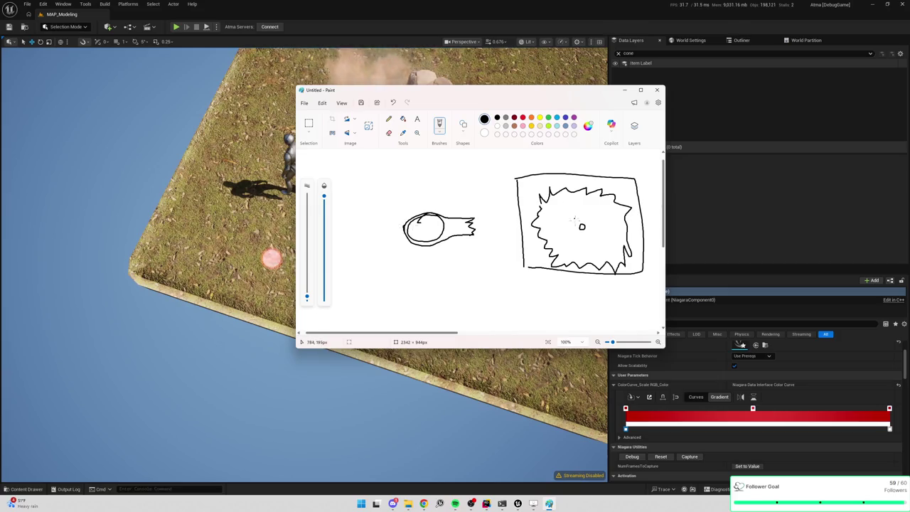
pyautogui.moveTo(579, 206); pyautogui.dragTo(577, 203)
pyautogui.moveTo(590, 217)
pyautogui.mouseDown()
pyautogui.moveTo(603, 207)
pyautogui.moveTo(605, 246)
pyautogui.moveTo(575, 253)
pyautogui.moveTo(555, 219)
pyautogui.mouseUp()
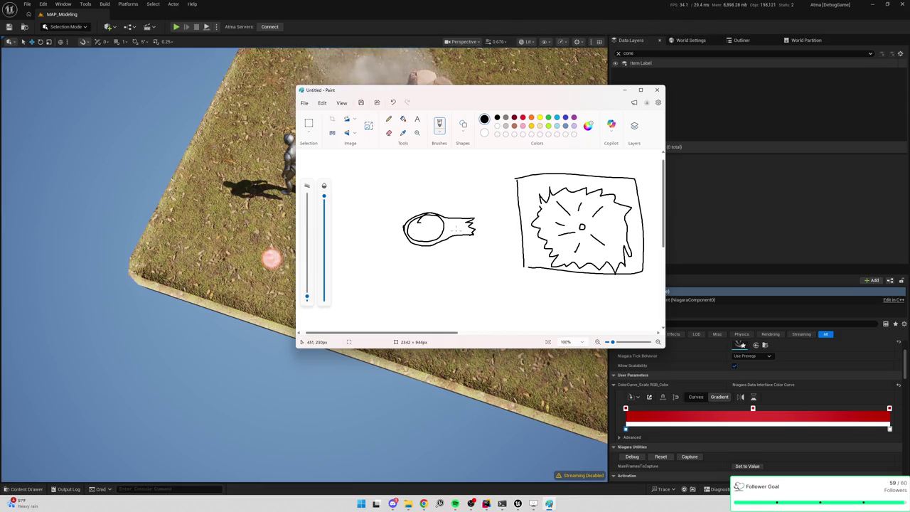
pyautogui.moveTo(404, 229); pyautogui.dragTo(472, 229)
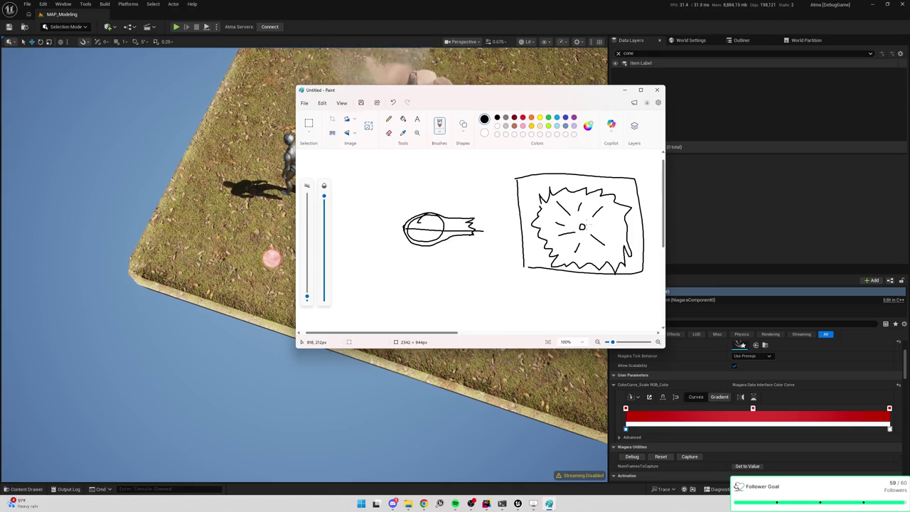
pyautogui.moveTo(582, 226); pyautogui.dragTo(653, 227)
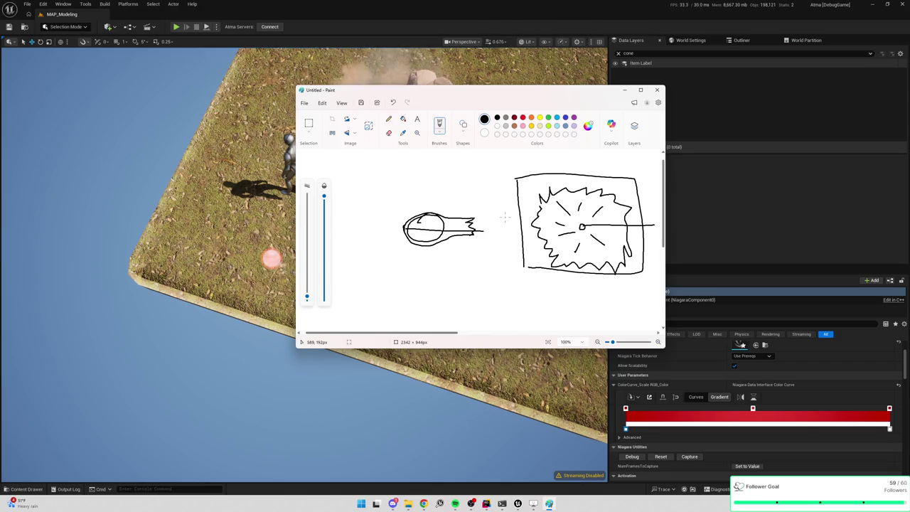
pyautogui.click(252, 15)
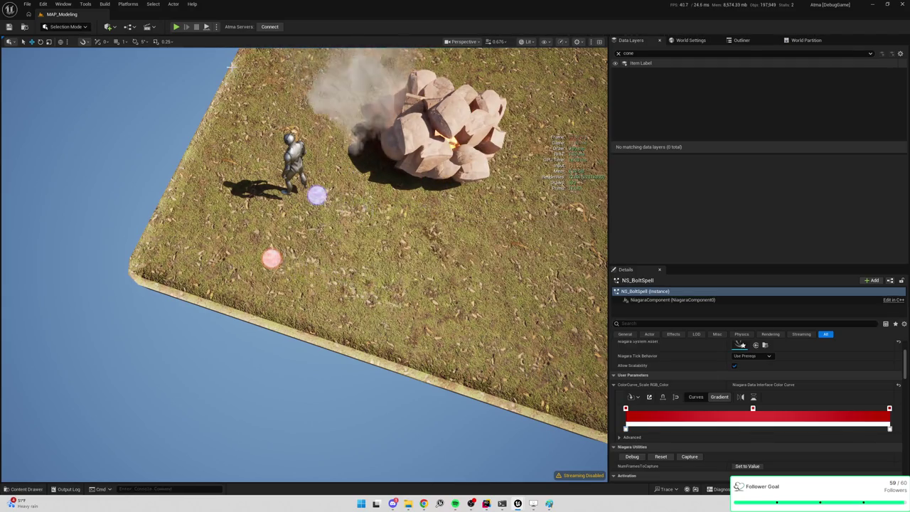
# Step: Switch the editor from Selection Mode to Modeling Mode and tilt the view to the horizon
pyautogui.click(67, 27)
pyautogui.click(70, 64)
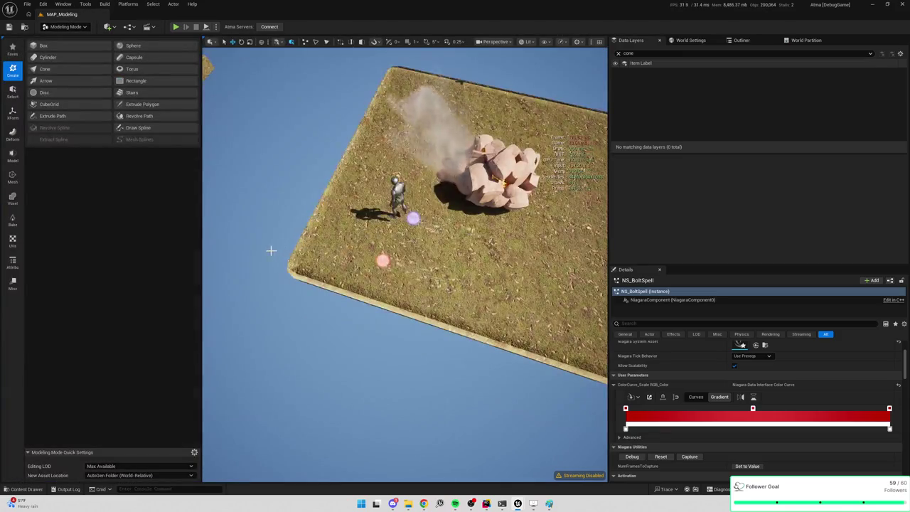
pyautogui.moveTo(270, 252)
pyautogui.mouseDown()
pyautogui.moveTo(290, 246)
pyautogui.moveTo(379, 294)
pyautogui.mouseUp()
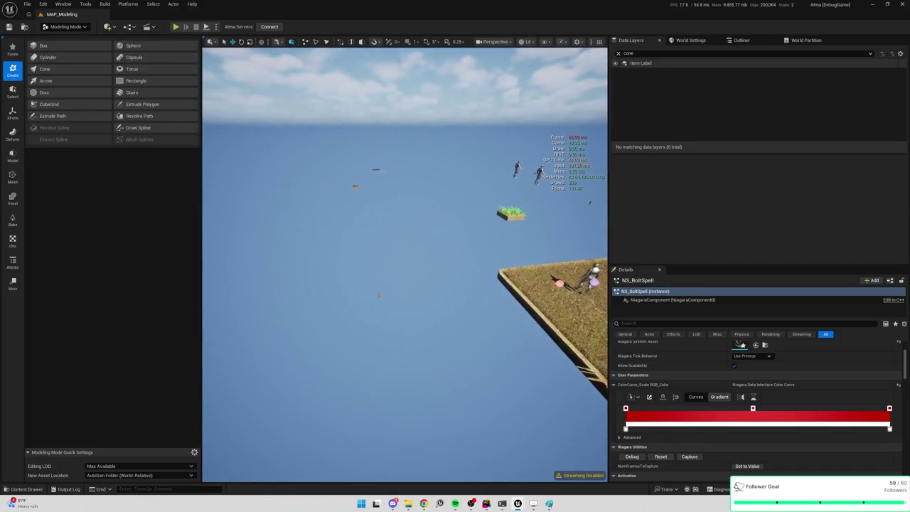
# Step: Start a sphere mesh in Modeling Mode, then cancel it without creating it
pyautogui.click(135, 45)
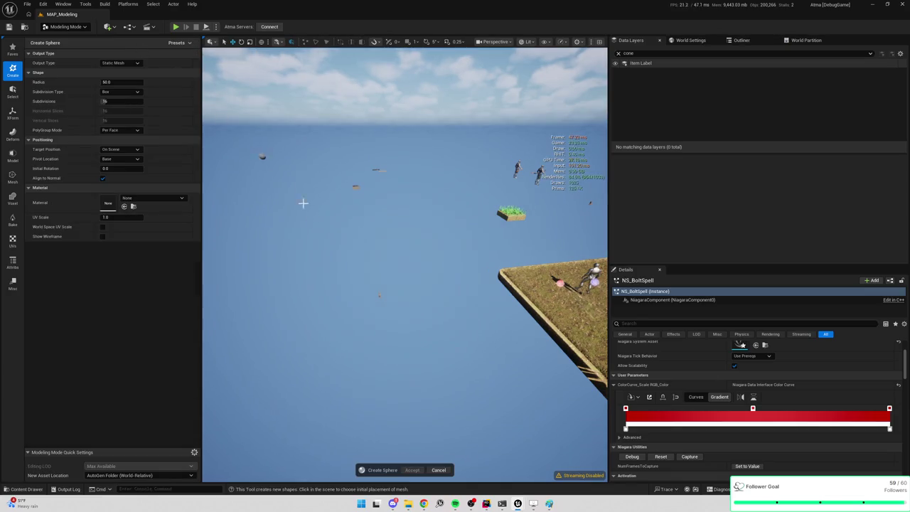
pyautogui.rightClick(334, 304)
pyautogui.click(327, 299)
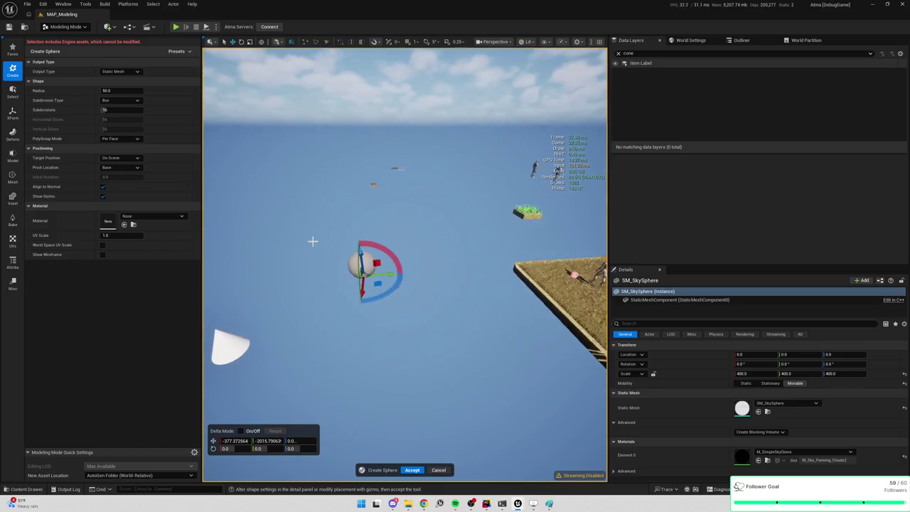
pyautogui.press('Delete')
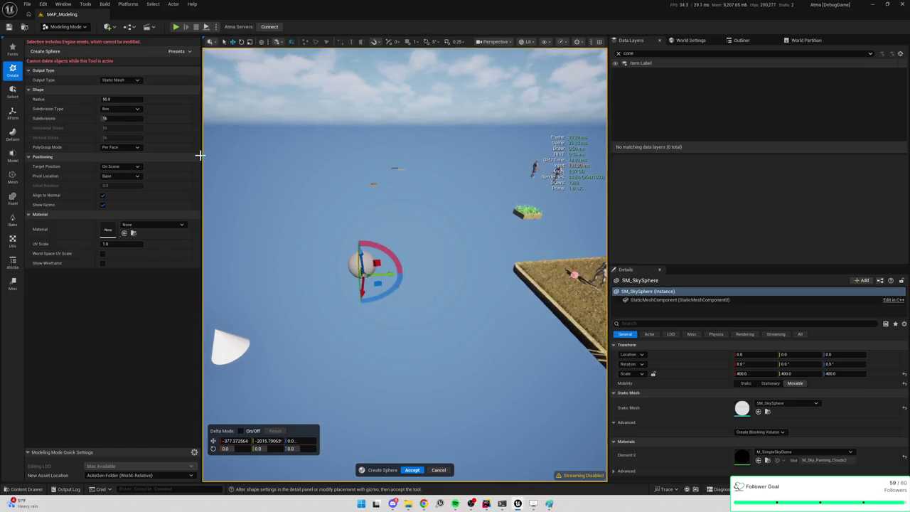
pyautogui.click(439, 469)
# Step: Place a new Capsule mesh in the MAP_Modeling level
pyautogui.click(71, 28)
pyautogui.click(75, 32)
pyautogui.click(133, 66)
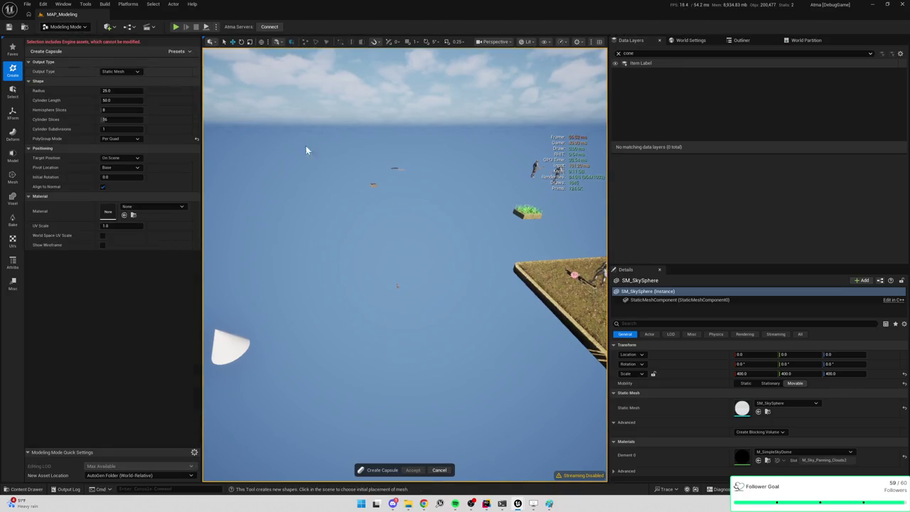
pyautogui.click(456, 217)
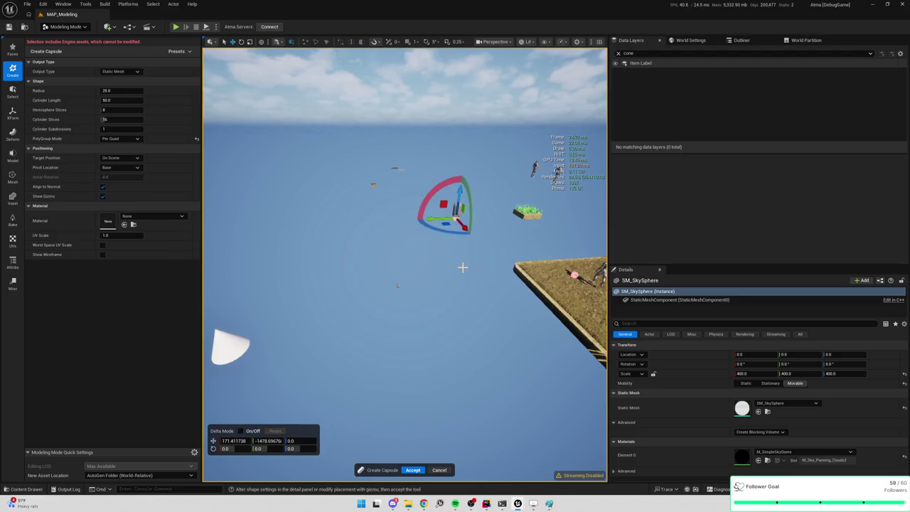
pyautogui.scroll(5, 463, 266)
pyautogui.scroll(-5, 463, 266)
pyautogui.rightClick(452, 276)
# Step: Toggle the capsule's wireframe on and off, accept the capsule, and frame it
pyautogui.click(103, 255)
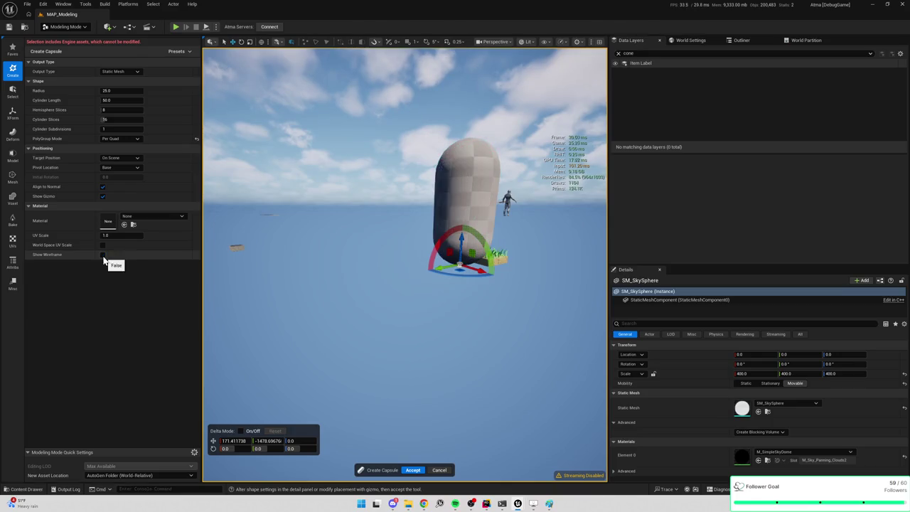
pyautogui.click(103, 256)
pyautogui.click(412, 472)
pyautogui.press('f')
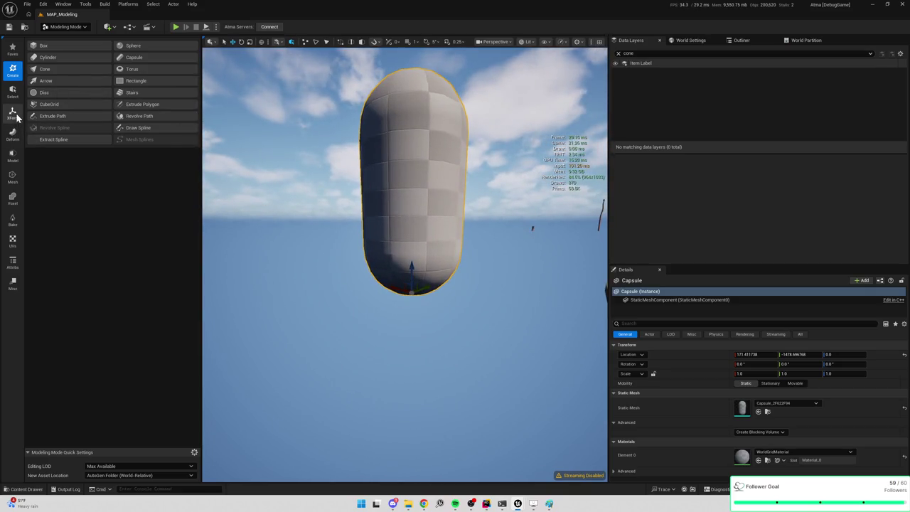
# Step: Start PolyGroup Edit on the capsule and marquee-select its lower vertices
pyautogui.click(13, 177)
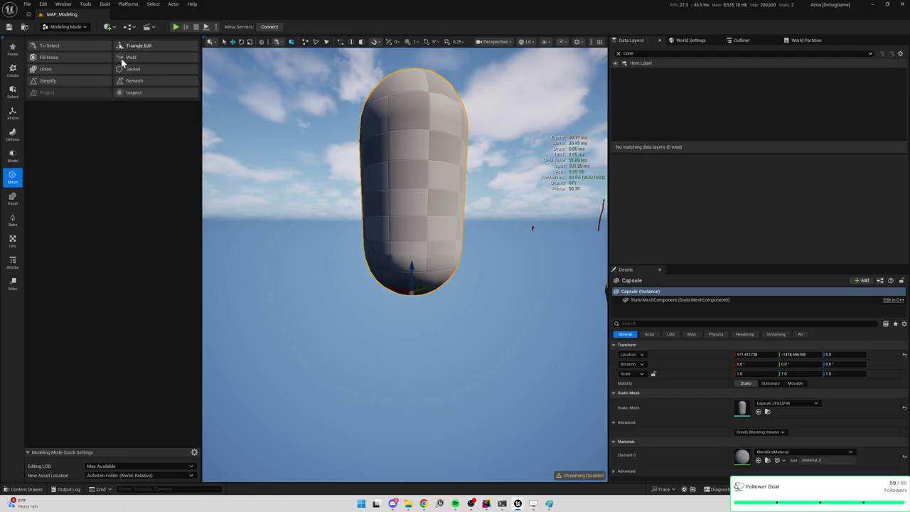
pyautogui.click(13, 156)
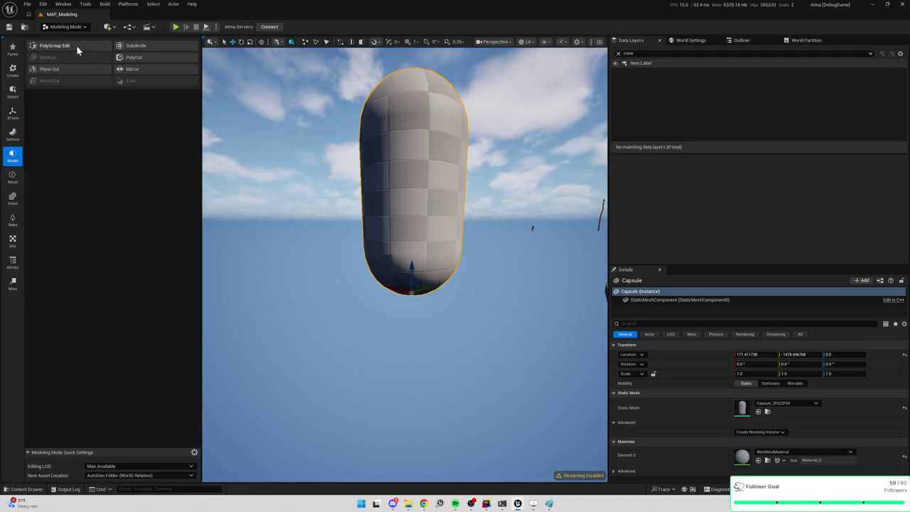
pyautogui.click(78, 46)
pyautogui.click(413, 231)
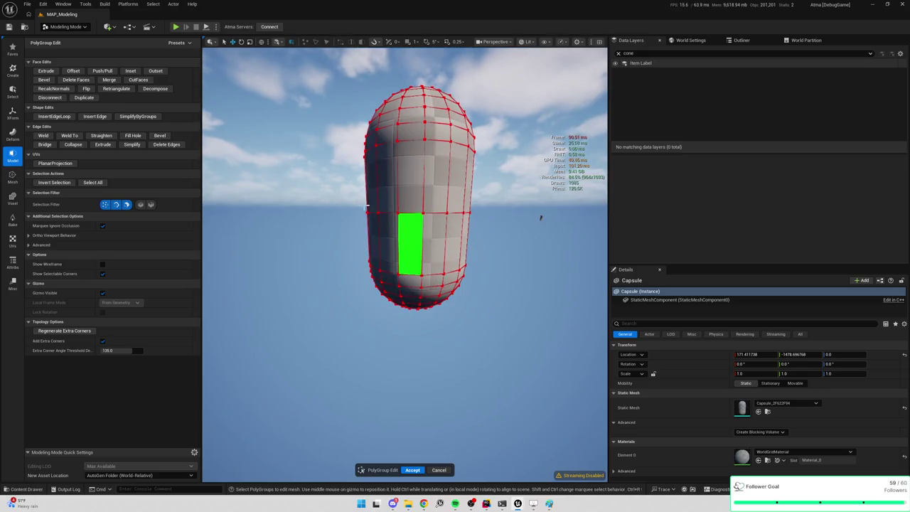
pyautogui.moveTo(324, 197)
pyautogui.mouseDown()
pyautogui.moveTo(505, 349)
pyautogui.moveTo(362, 254)
pyautogui.moveTo(325, 246)
pyautogui.moveTo(541, 355)
pyautogui.mouseUp()
# Step: Try deleting the selected vertices, then cancel PolyGroup Edit, leaving the capsule unchanged
pyautogui.press('Delete')
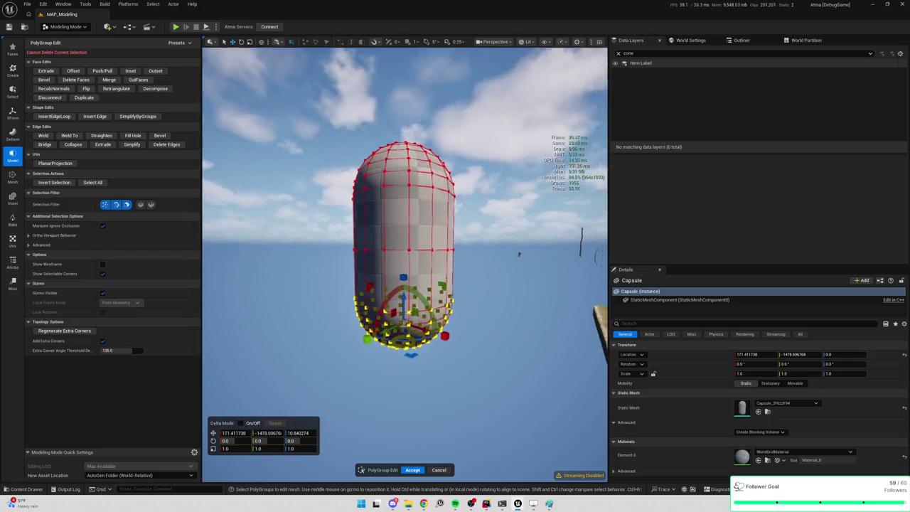
pyautogui.press('f')
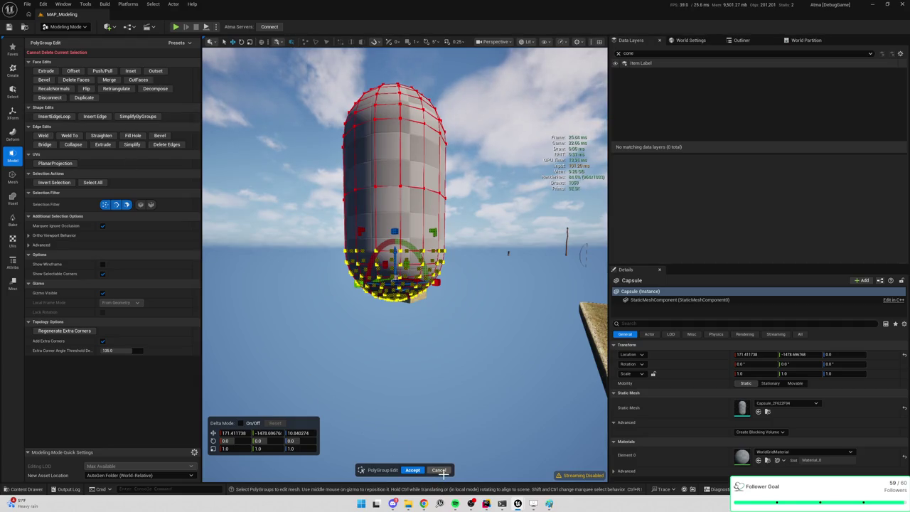
pyautogui.click(438, 470)
pyautogui.click(13, 178)
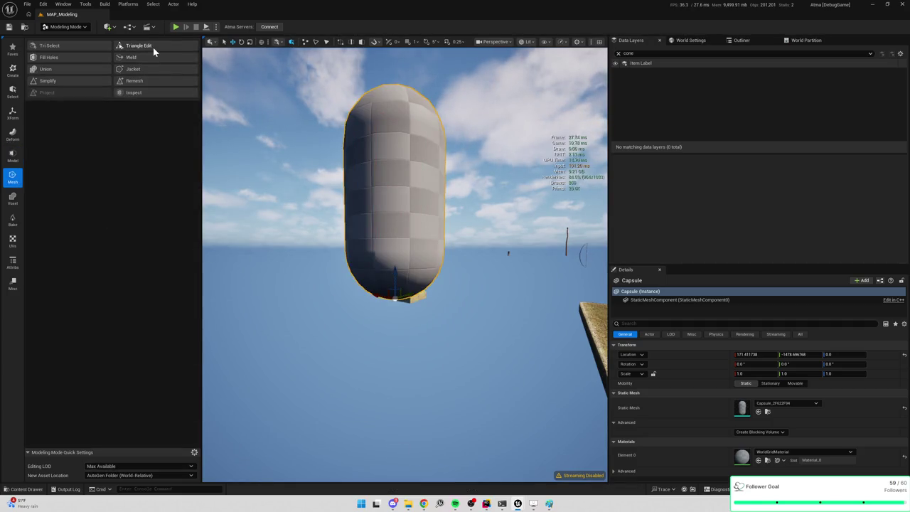
# Step: In Triangle Edit, select the capsule's lower triangles, collapse them to a point, then undo
pyautogui.click(154, 48)
pyautogui.moveTo(294, 206); pyautogui.dragTo(523, 331)
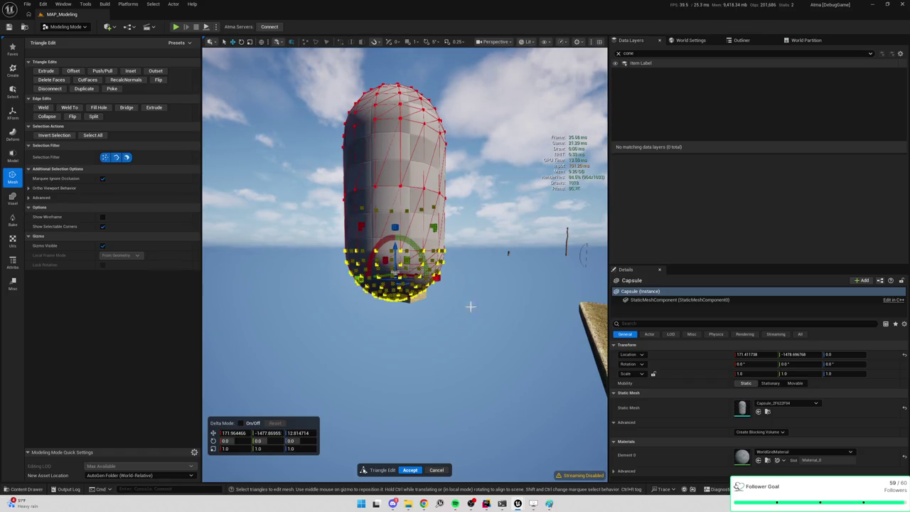
pyautogui.moveTo(283, 237); pyautogui.dragTo(503, 342)
pyautogui.press('Delete')
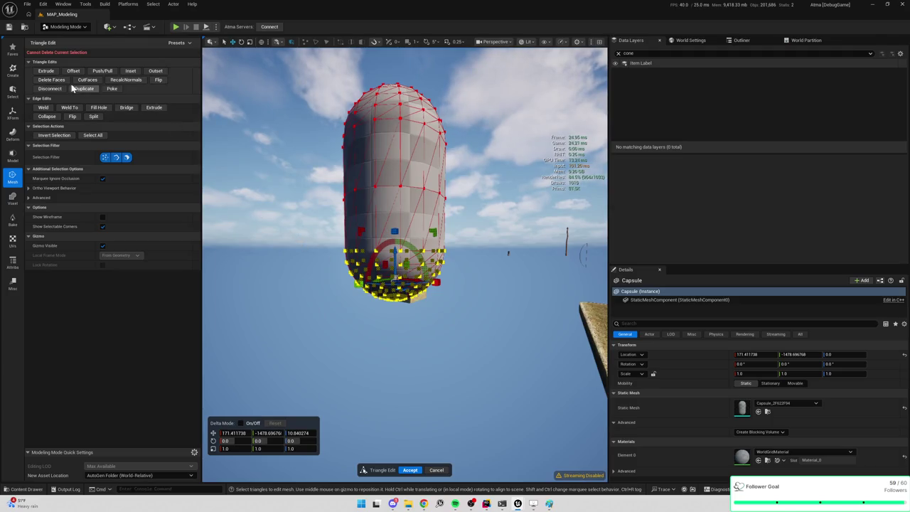
pyautogui.click(47, 116)
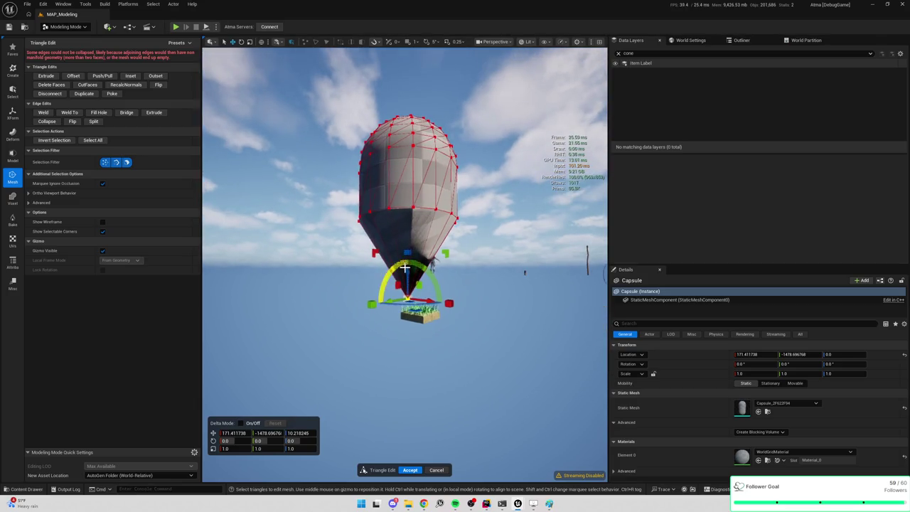
pyautogui.hotkey('ctrl', 'z')
pyautogui.hotkey('ctrl', 'z')
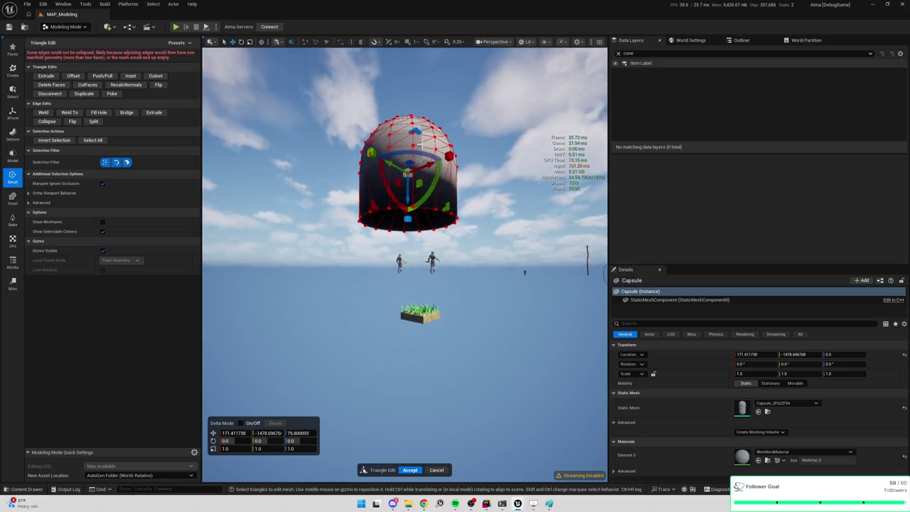